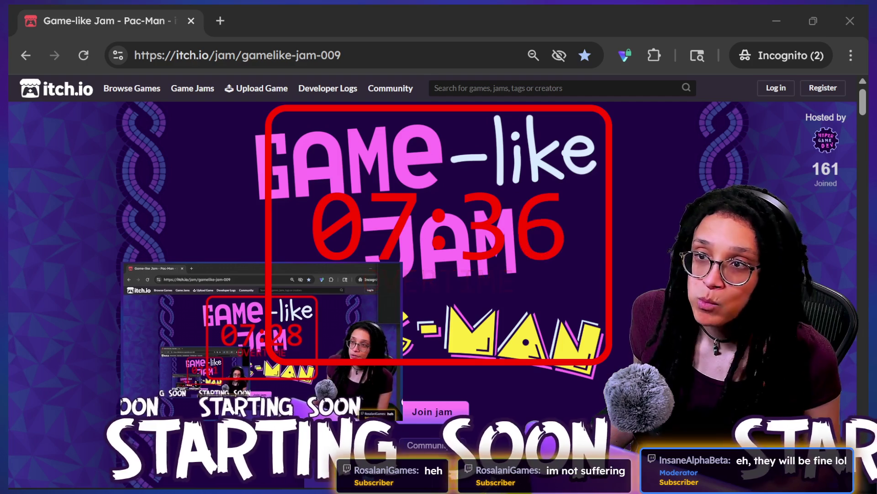
- Bring the Temp Documents folder window, holding a .bat file, over the itch.io jam page
key("alt+Tab")
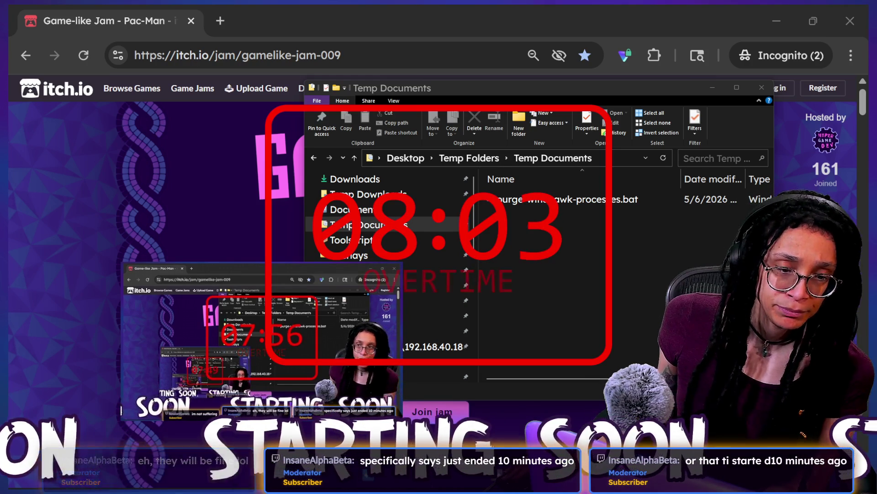
- Maximize the Hyper Game Dev Patreon page and choose Create > Live for a new livestream
left_click_drag(876, 146, 484, 146)
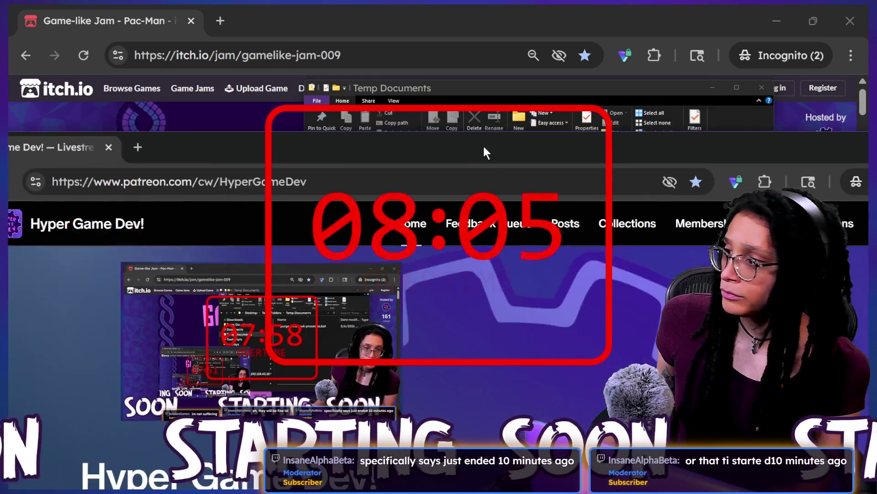
double_click(483, 146)
scroll(415, 226, "down", 5)
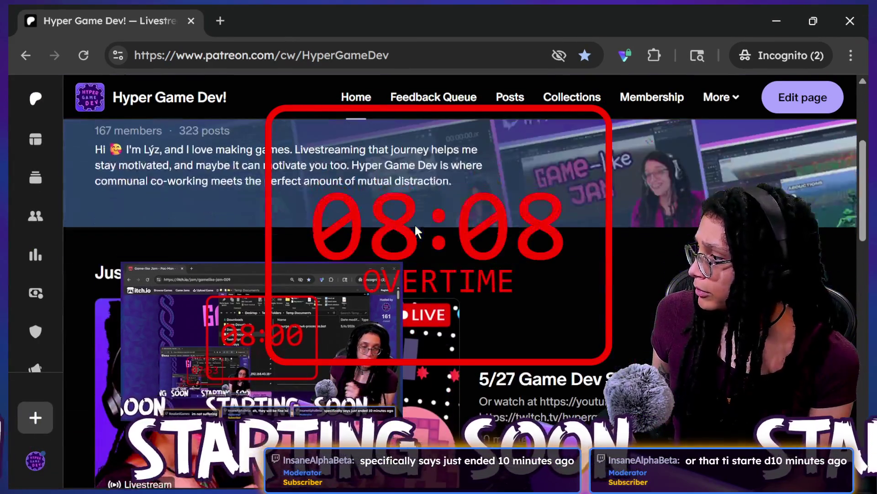
scroll(465, 329, "down", 1)
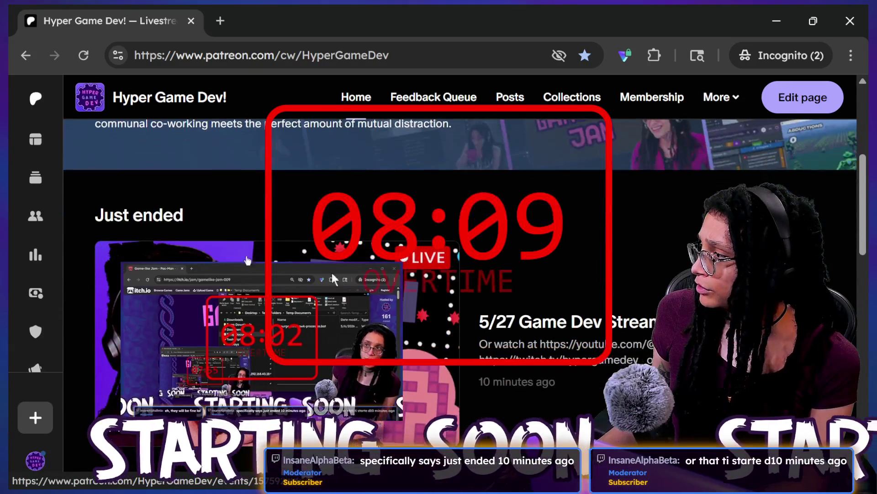
scroll(32, 327, "down", 3)
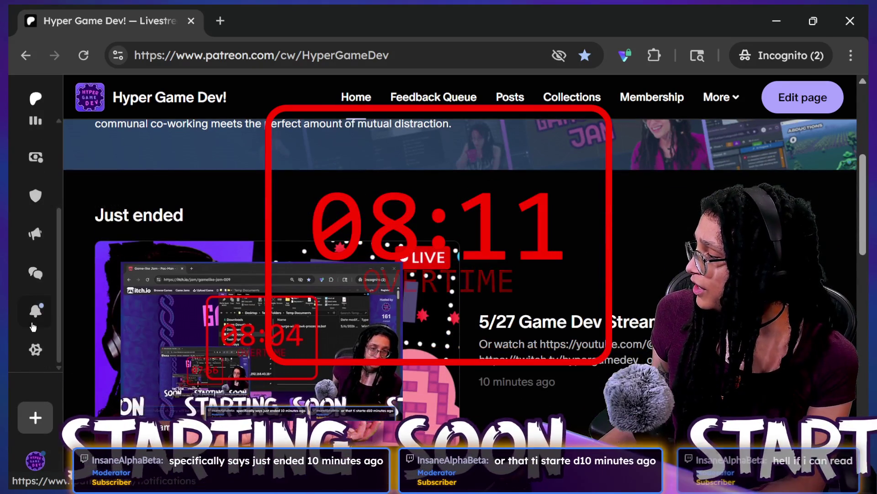
left_click(36, 418)
left_click(60, 372)
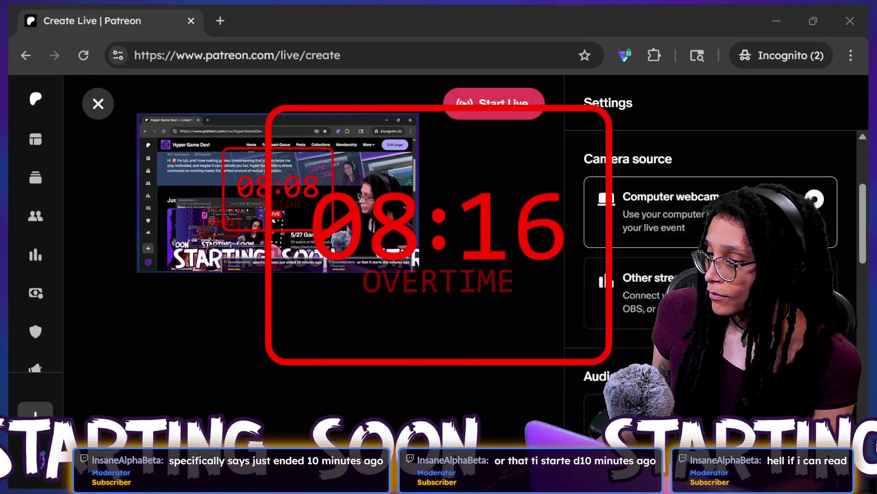
- Set Camera source to 'Other streaming source' and block the site's camera access
scroll(710, 252, "down", 5)
scroll(711, 251, "up", 8)
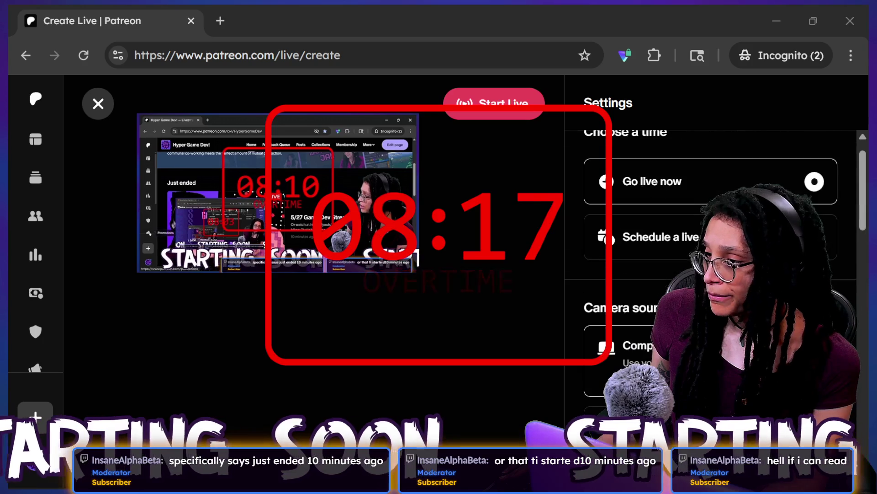
scroll(710, 251, "down", 4)
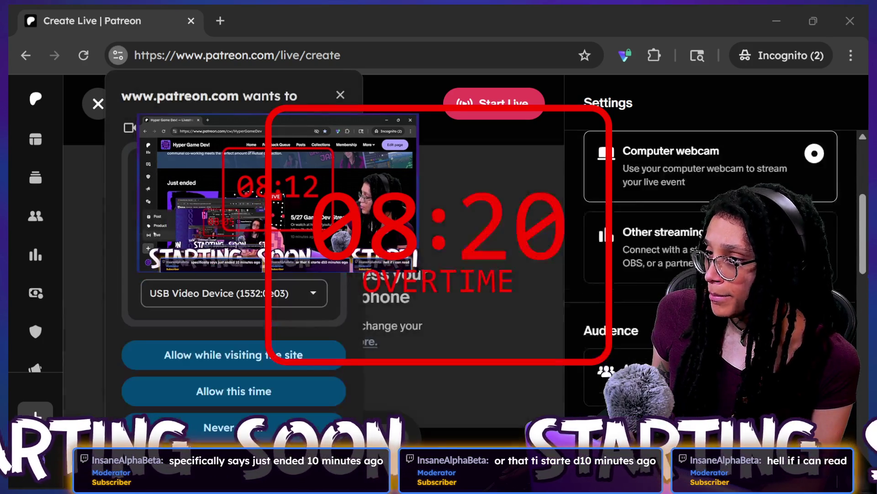
scroll(666, 284, "up", 1)
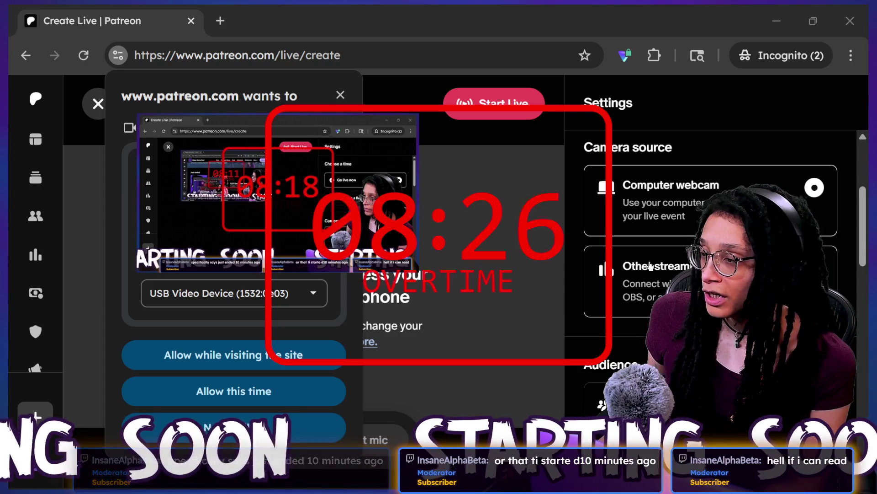
left_click(649, 279)
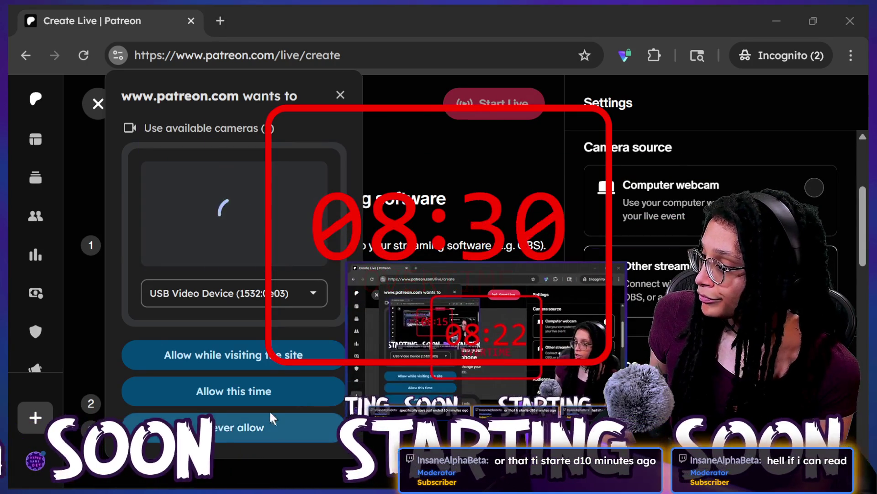
left_click(289, 430)
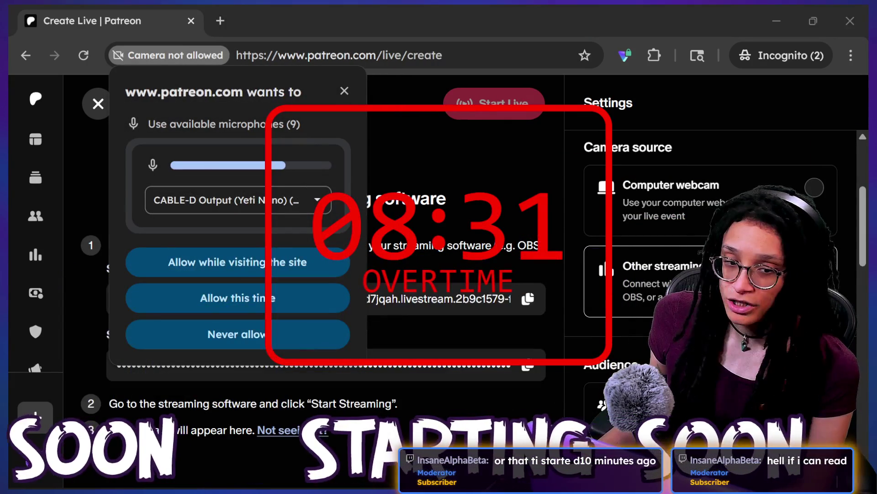
- Dismiss the microphone permission prompt and copy the livestream's Server URL
left_click(264, 344)
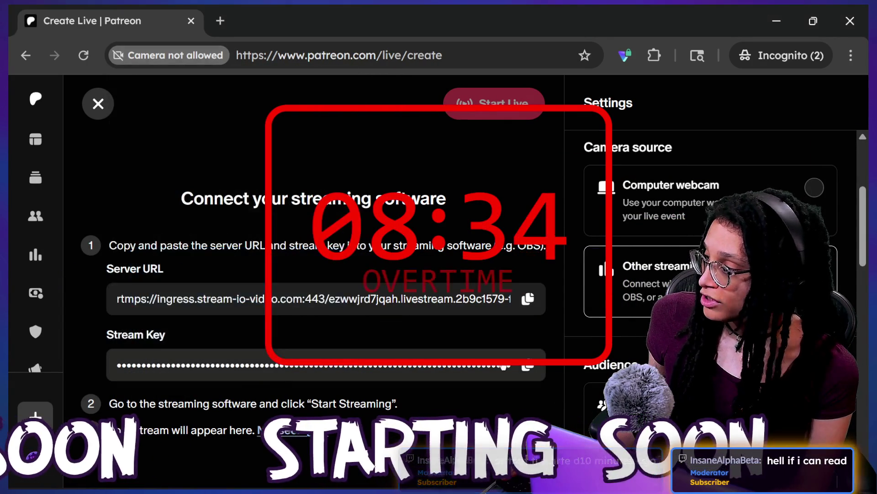
left_click(525, 301)
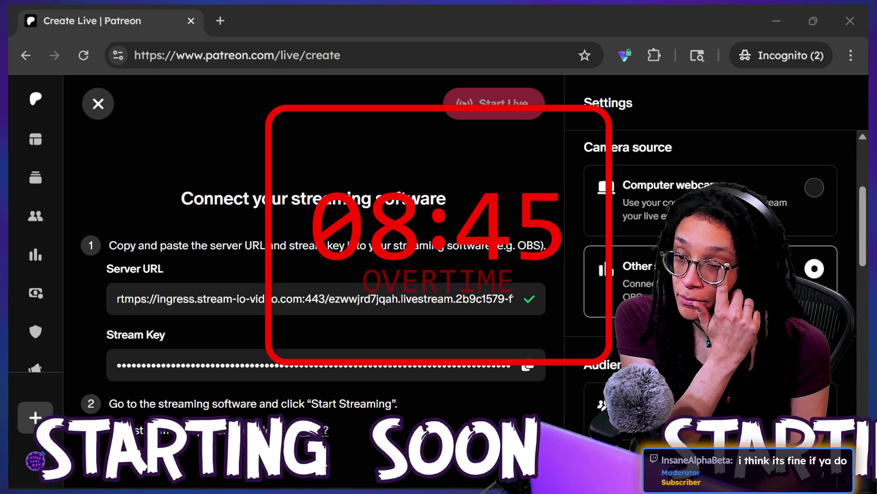
scroll(713, 274, "down", 5)
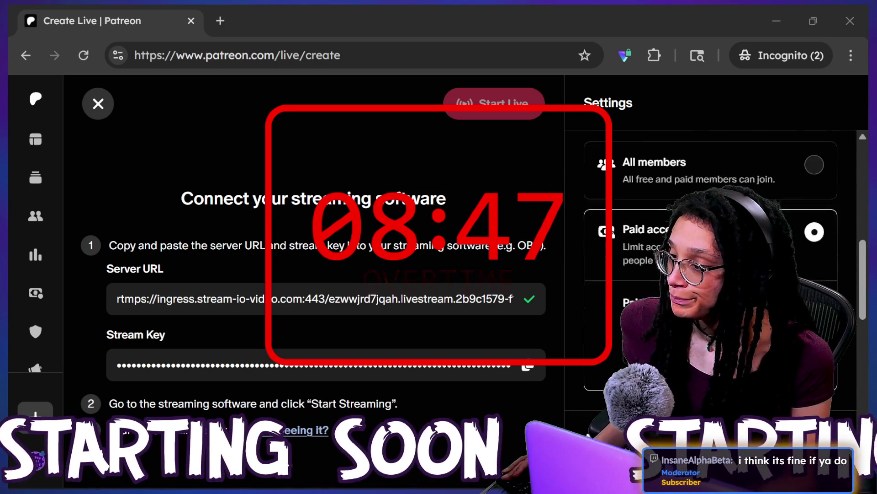
scroll(713, 274, "down", 2)
- Retitle the live '5/27 Dev Stream (FOR REAL)' and paste the saved watch-links description
left_click(594, 256)
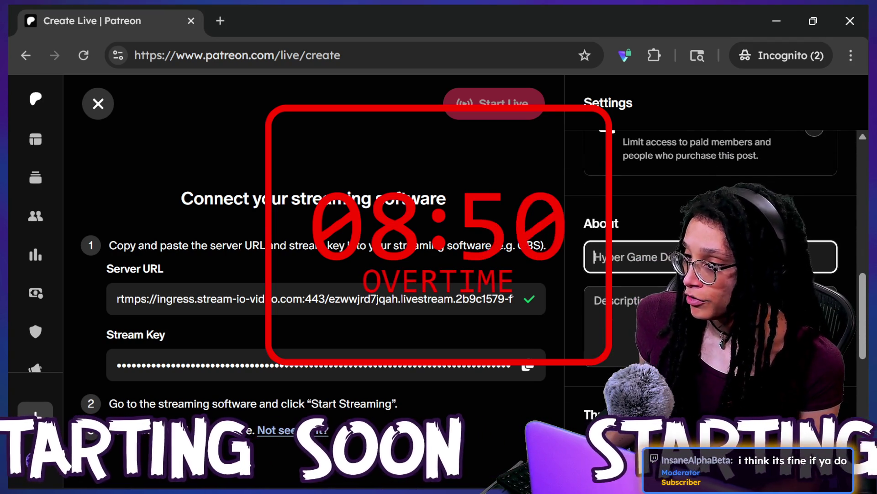
key("ctrl+a")
type("5/")
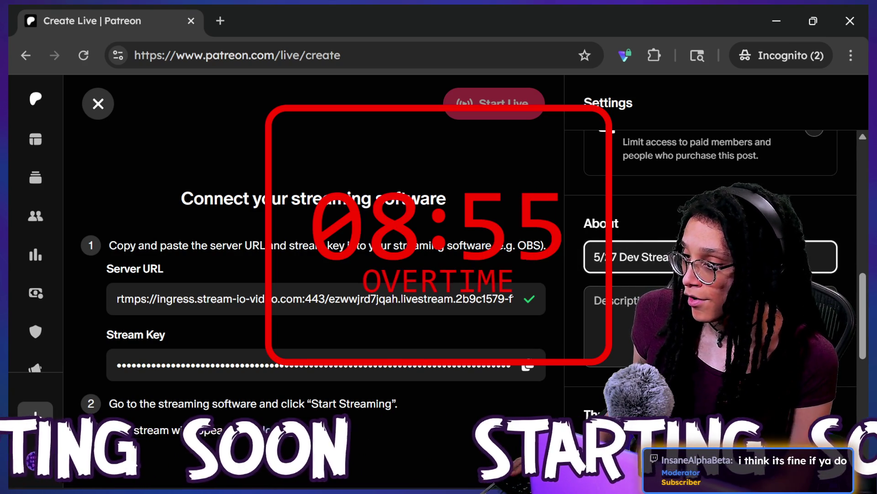
key("super+v")
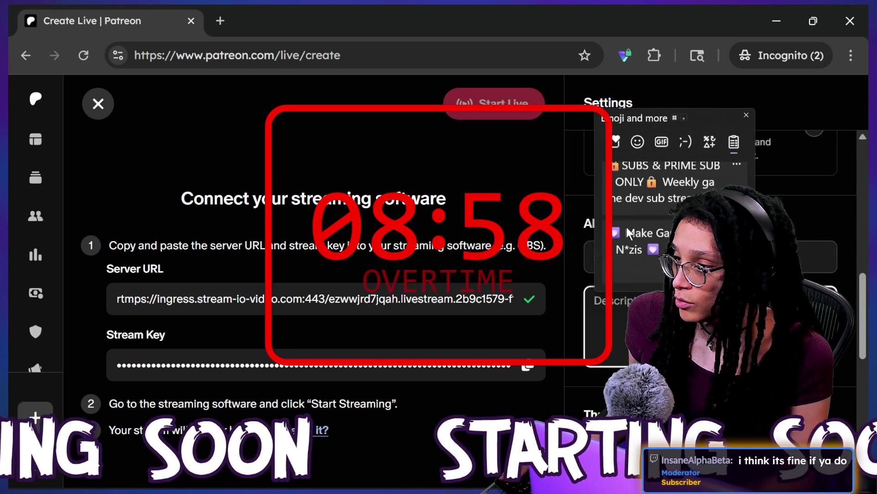
scroll(626, 226, "down", 5)
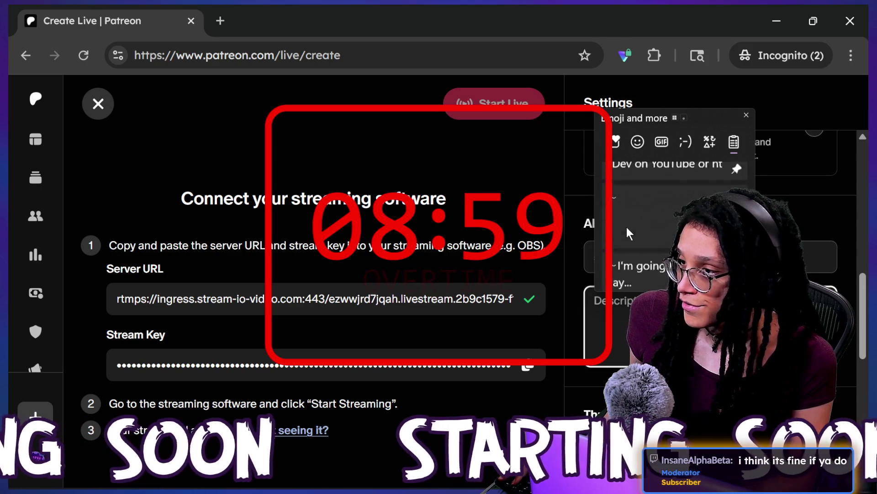
left_click(633, 236)
- Upload the Game-like Jam image as the livestream's preview thumbnail
scroll(634, 236, "down", 4)
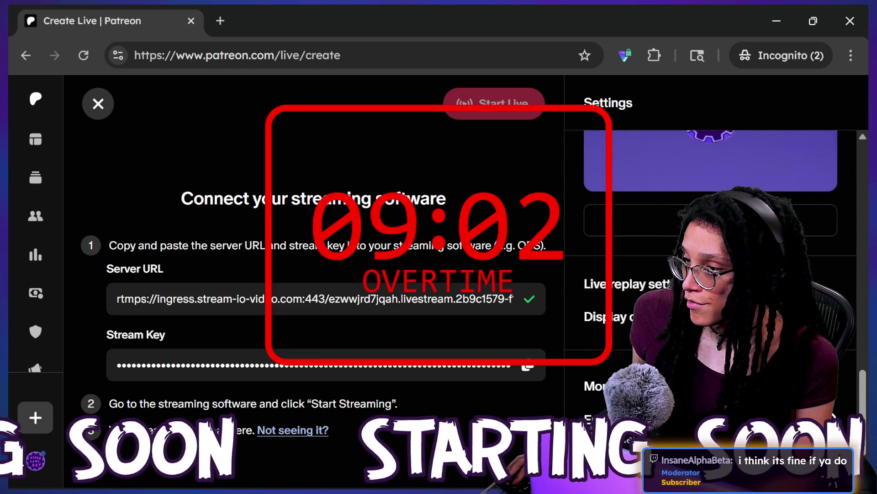
left_click(649, 169)
double_click(171, 106)
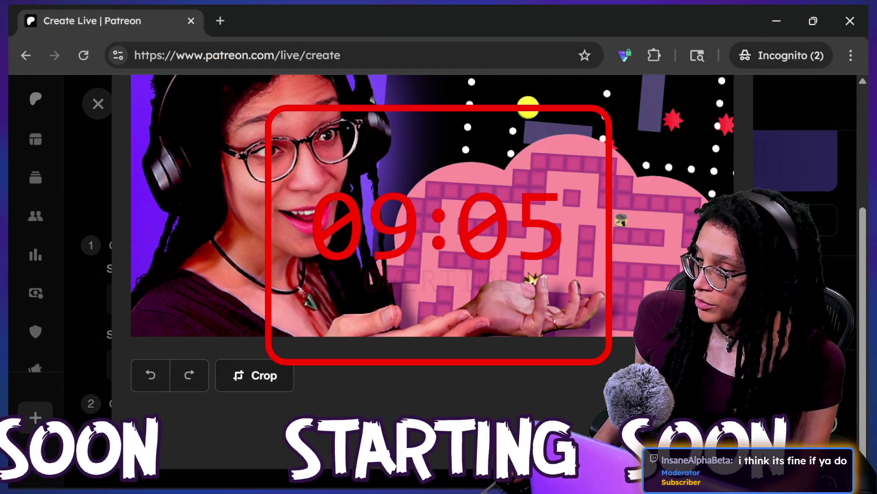
key("Escape")
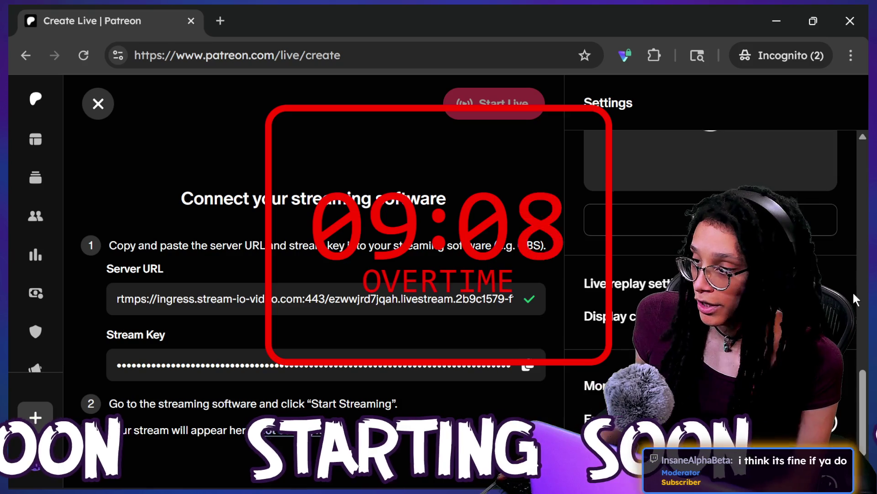
scroll(855, 299, "down", 2)
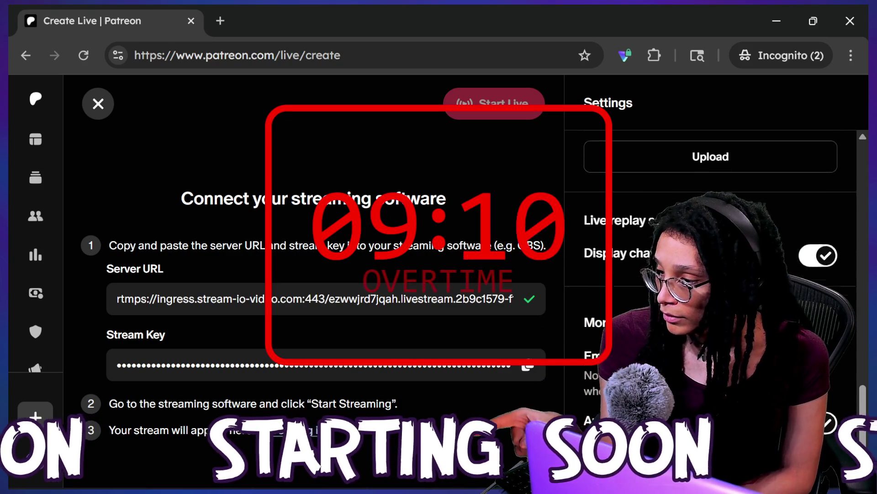
scroll(711, 274, "up", 8)
scroll(710, 275, "up", 4)
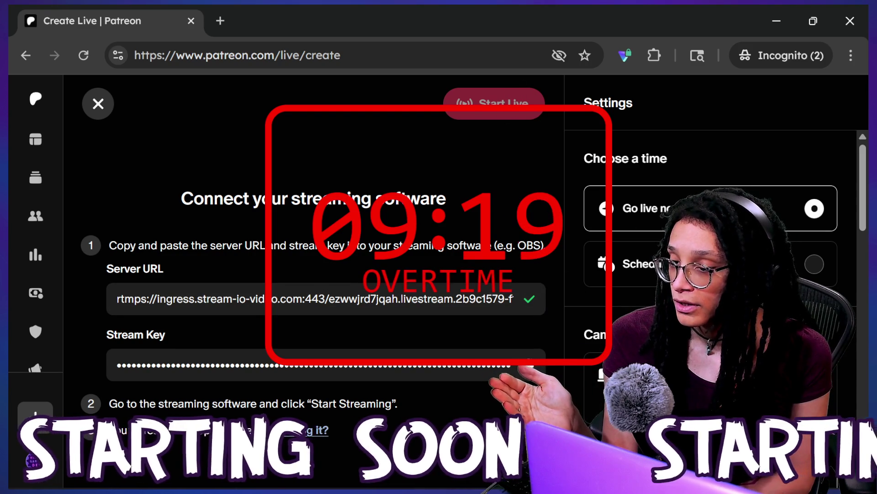
- Mute the Patreon tab's audio and start the 5/27 Dev Stream live with Go live now
key("alt+Tab")
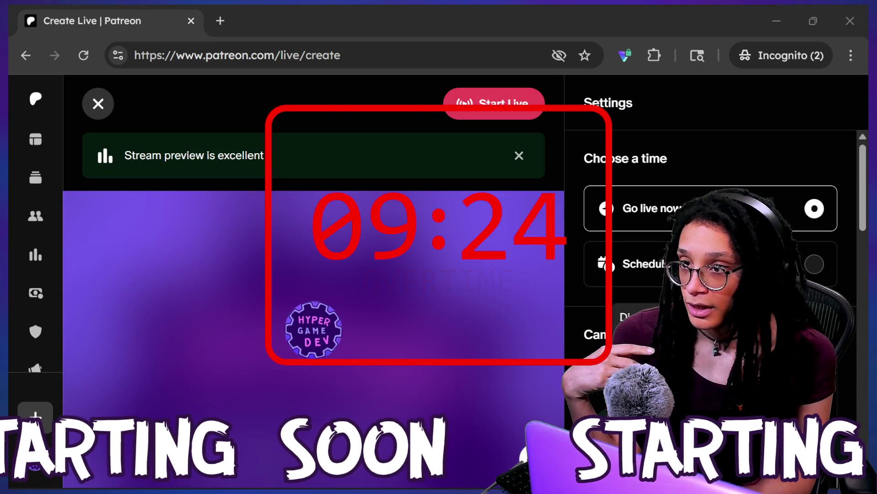
scroll(589, 290, "down", 3)
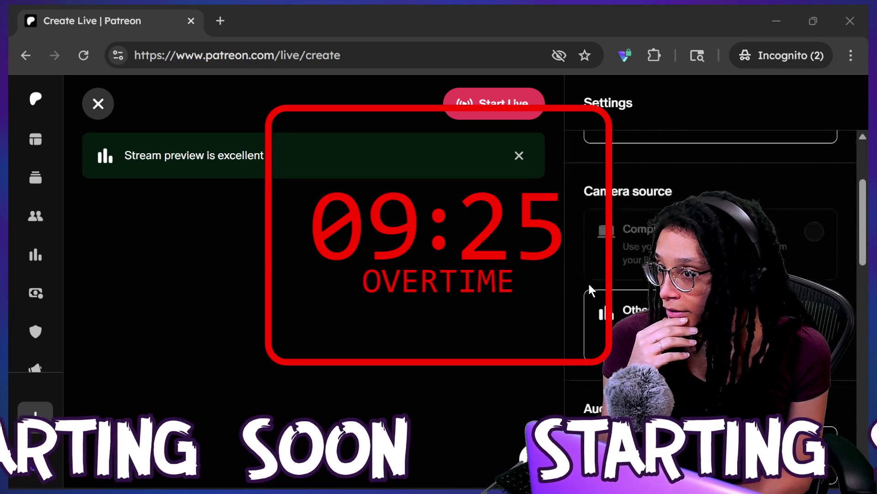
scroll(568, 273, "down", 10)
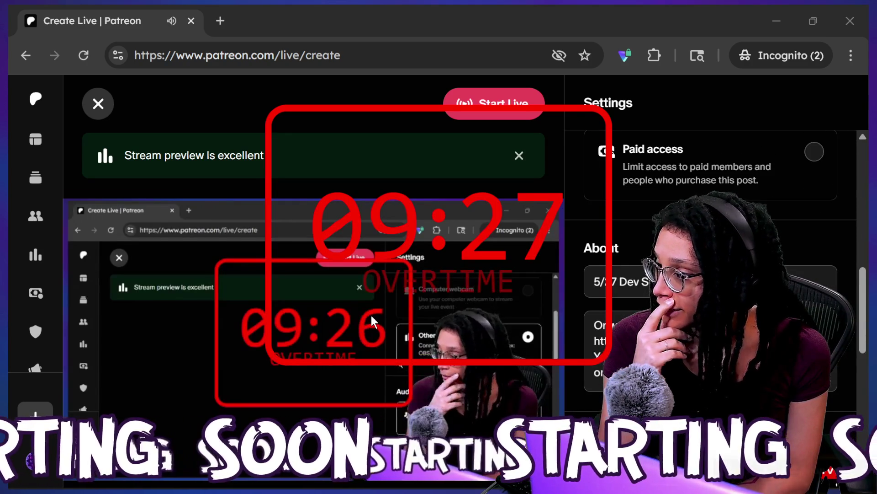
scroll(572, 308, "down", 5)
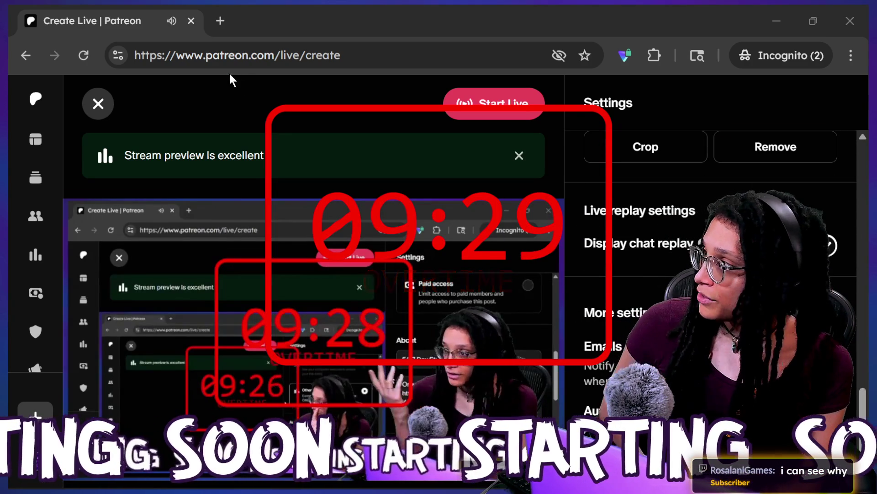
right_click(122, 21)
left_click(177, 208)
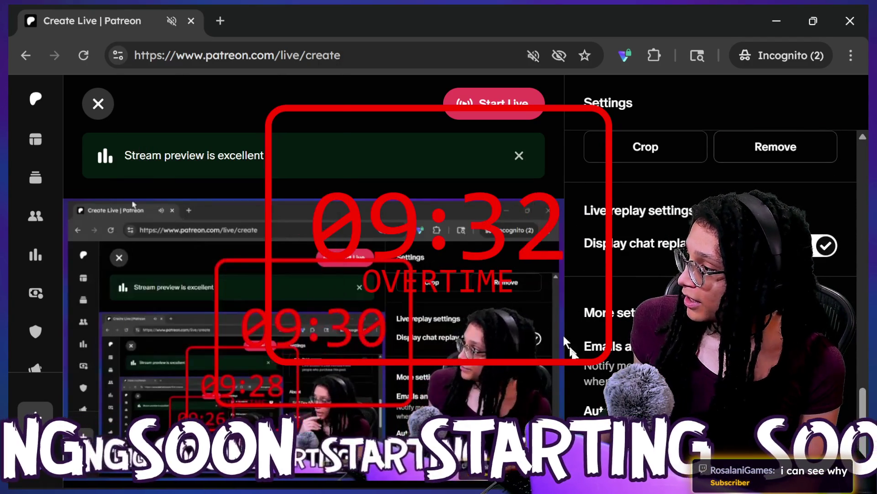
scroll(572, 366, "up", 10)
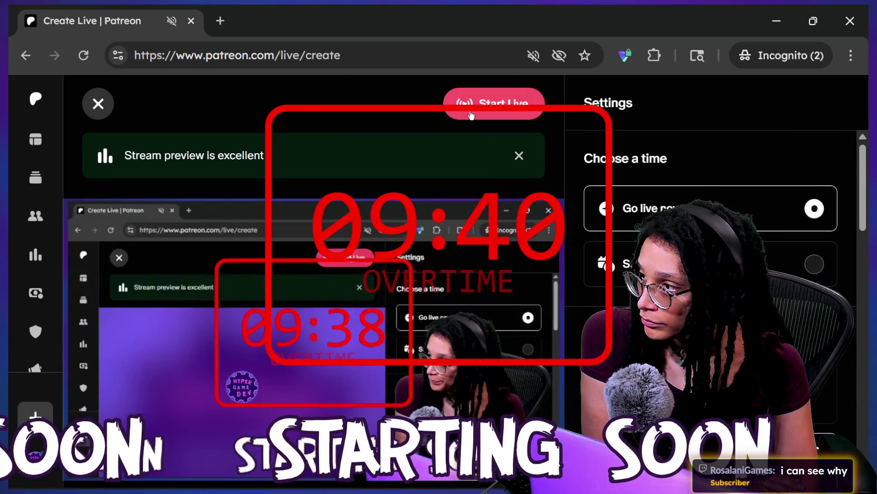
left_click(469, 111)
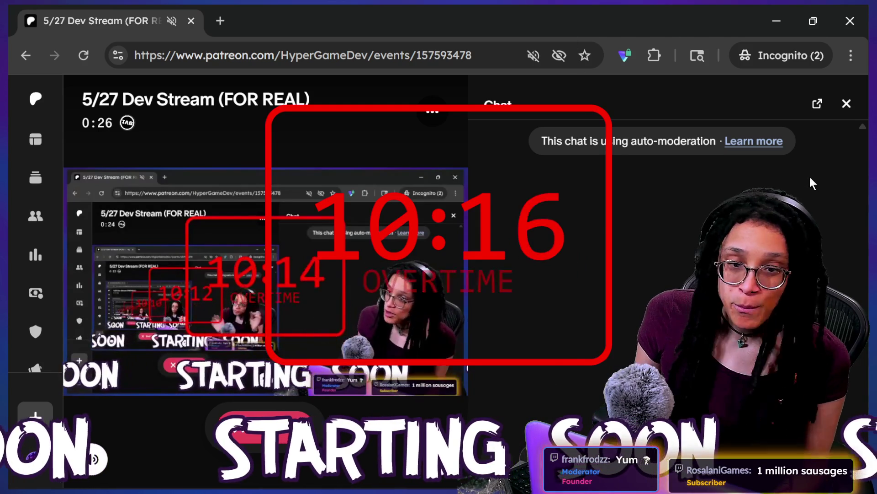
- Minimize the Patreon live-stream window to reveal the itch.io Pac-Man jam page
mouse_move(811, 180)
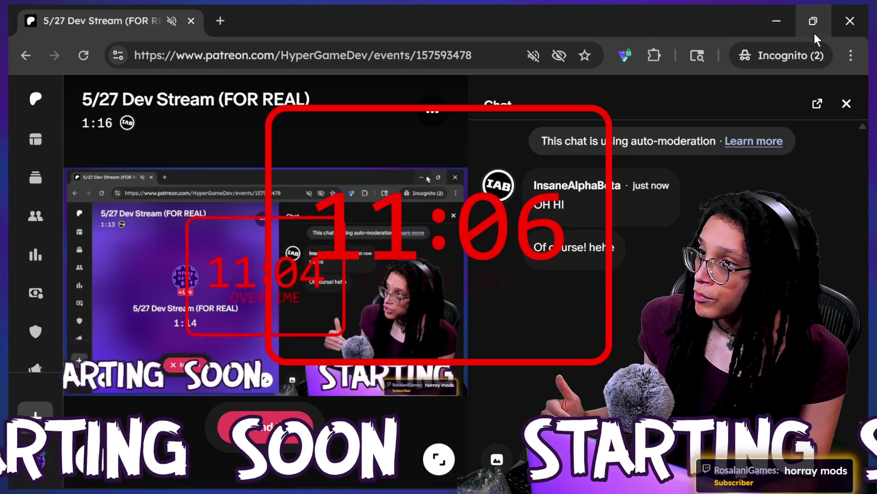
left_click(776, 21)
- Bring the itch.io Game-like Jam 009 page forward, then return to the Patreon stream window
left_click(173, 336)
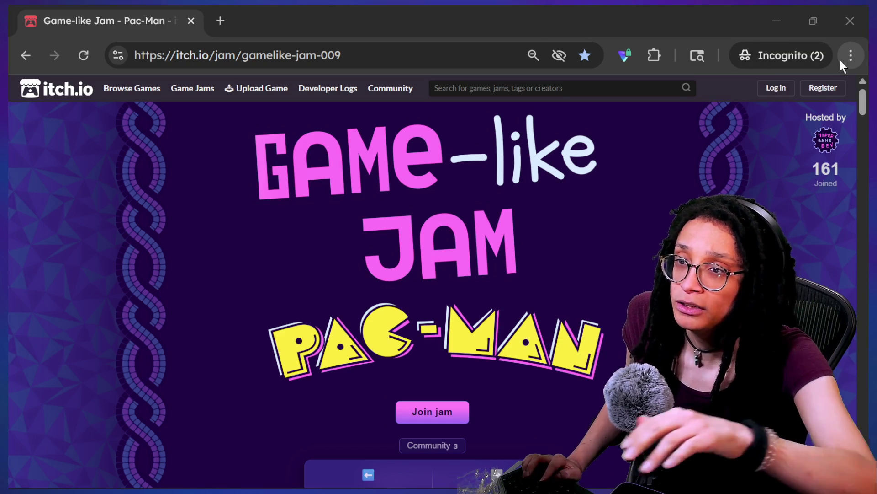
key("alt+Tab")
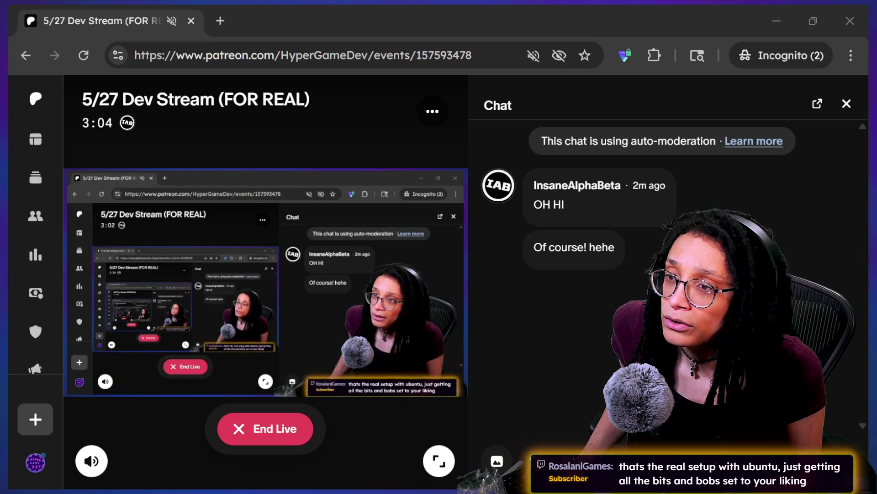
- Switch from the browser to the Godot roguelike project's thought_battle script
key("alt+Tab")
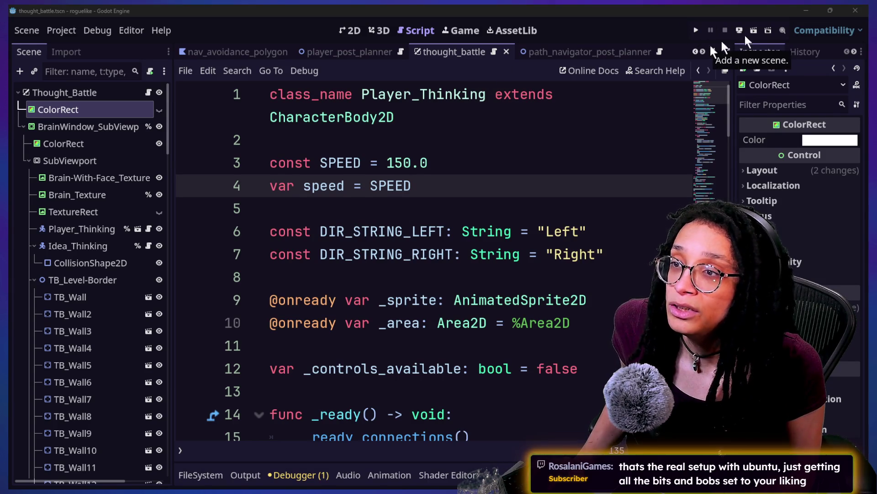
- Switch to the PACMAN-PROTO project and run the level_elements scene
key("alt+Tab")
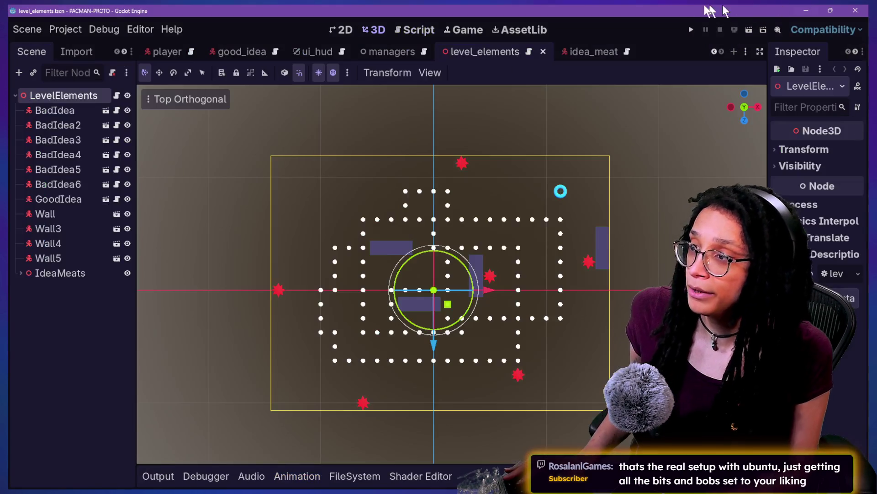
left_click(688, 30)
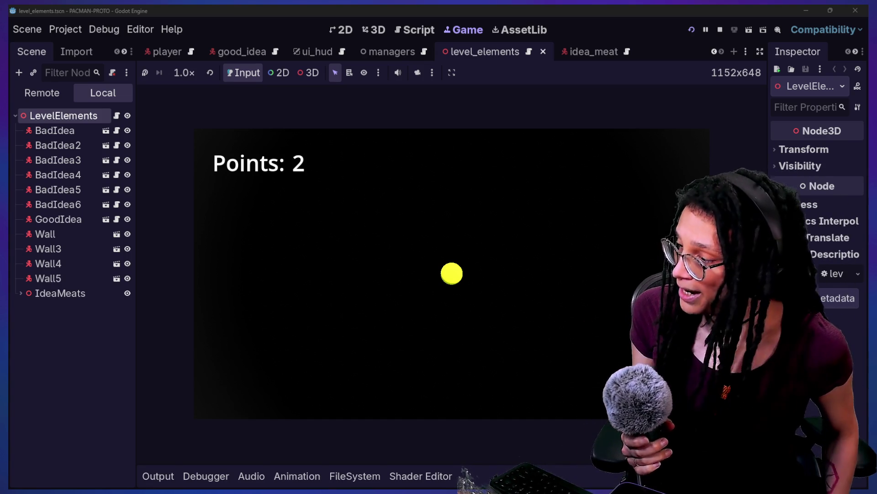
- Focus the running Pac-Man game view and keep playing, reaching 95 points
left_click(517, 272)
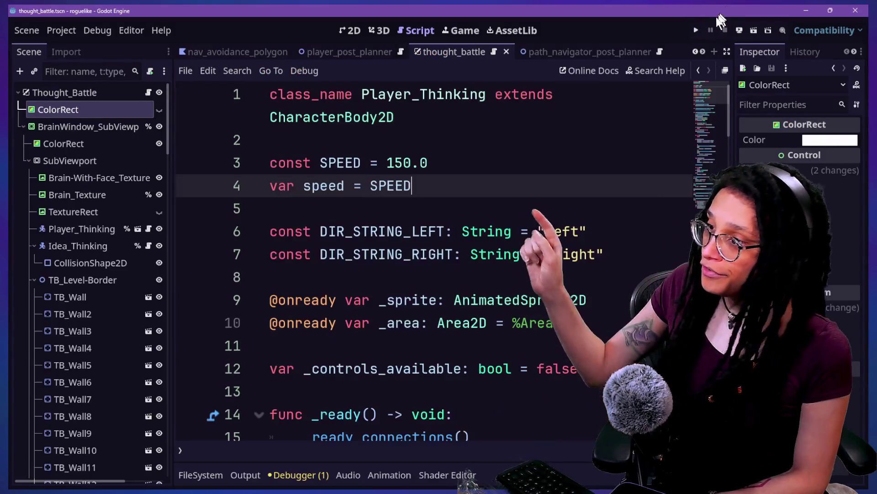
- Run the roguelike project, start planning, and pick Catstagram as the platform
left_click(696, 31)
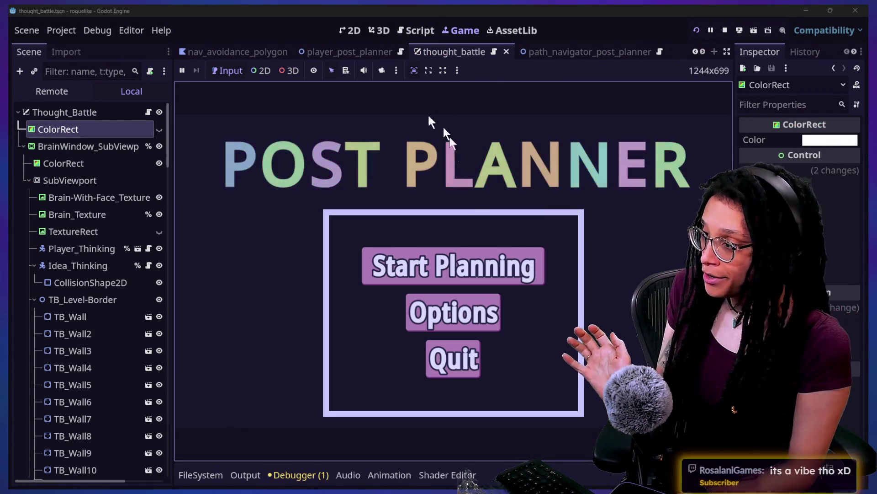
left_click(494, 251)
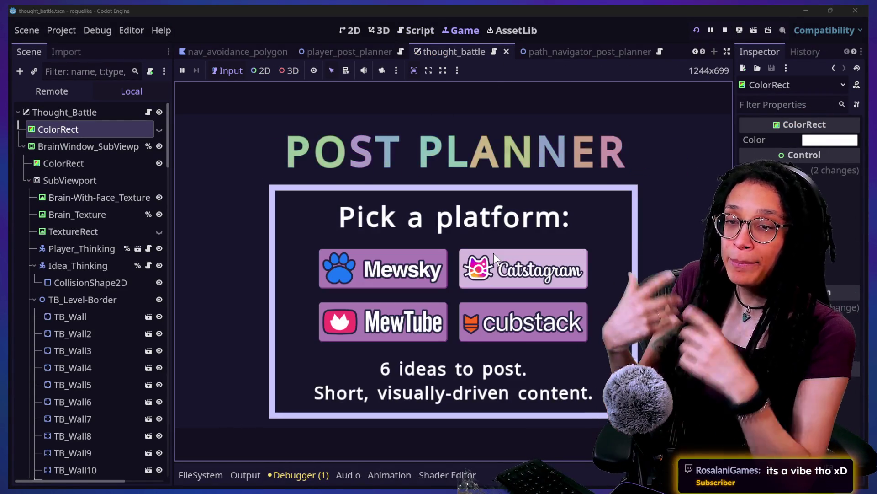
left_click(494, 256)
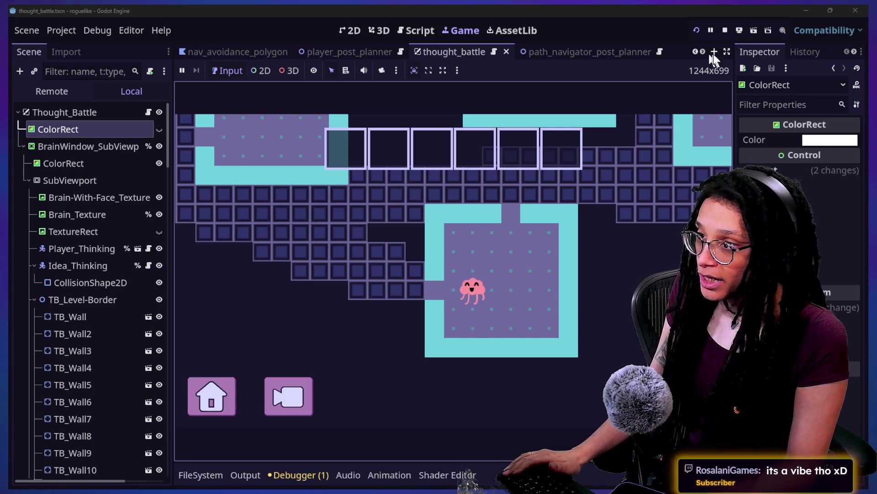
- Hide the side docks to enlarge the game and walk the player up into the corridor
left_click(727, 52)
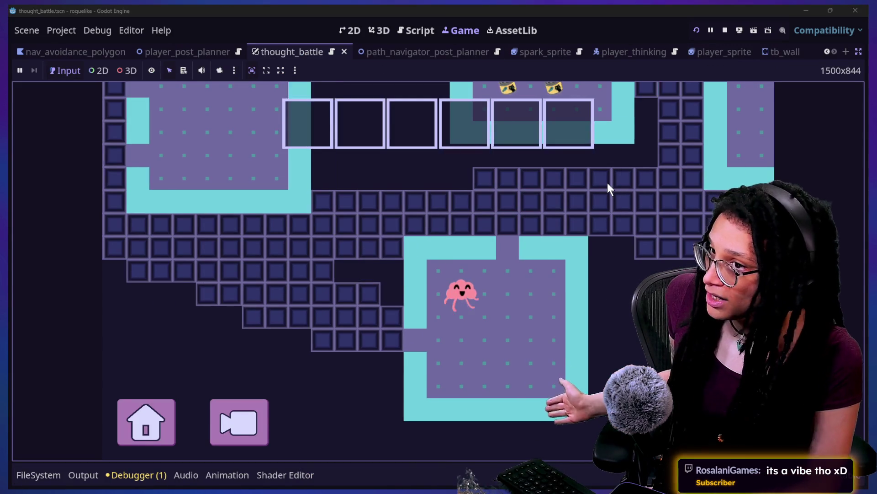
left_click(608, 182)
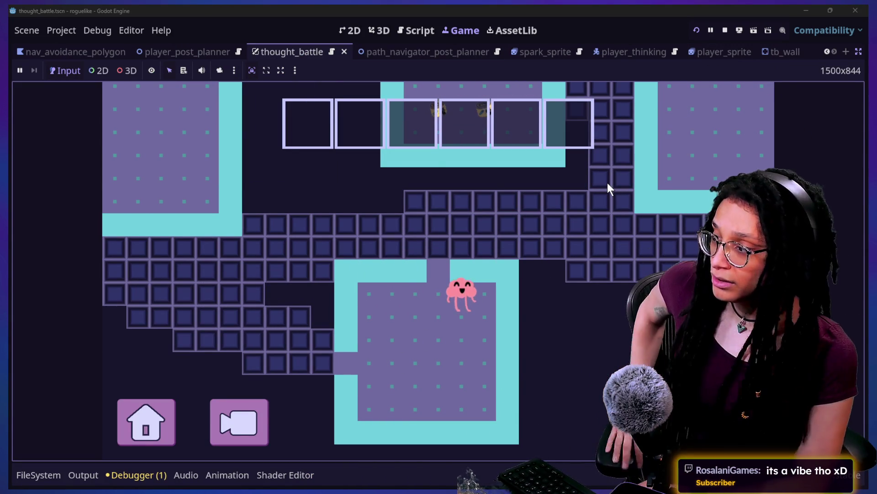
left_click(607, 182)
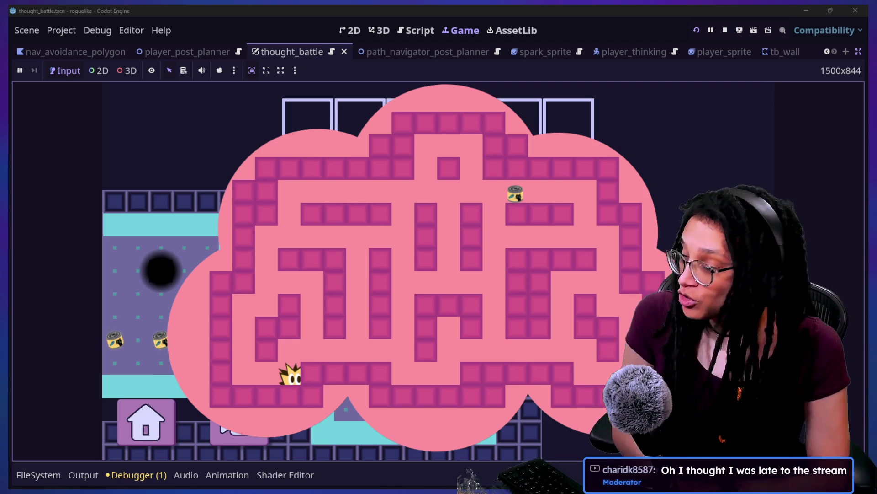
- Steer the spark up and right through the pink maze to the small canister
key("Up")
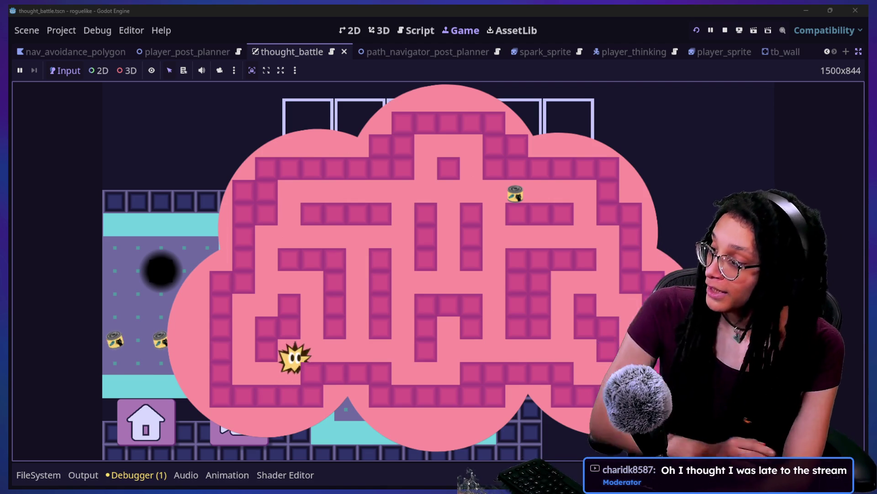
key("Right")
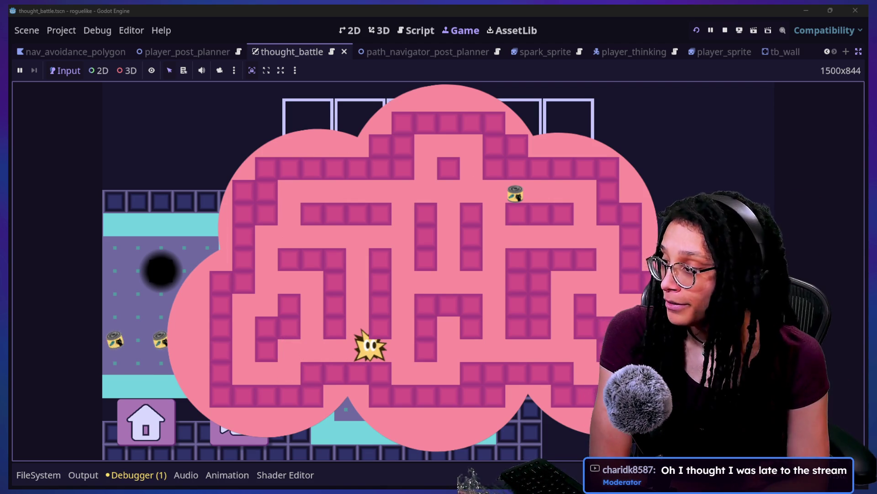
key("Right")
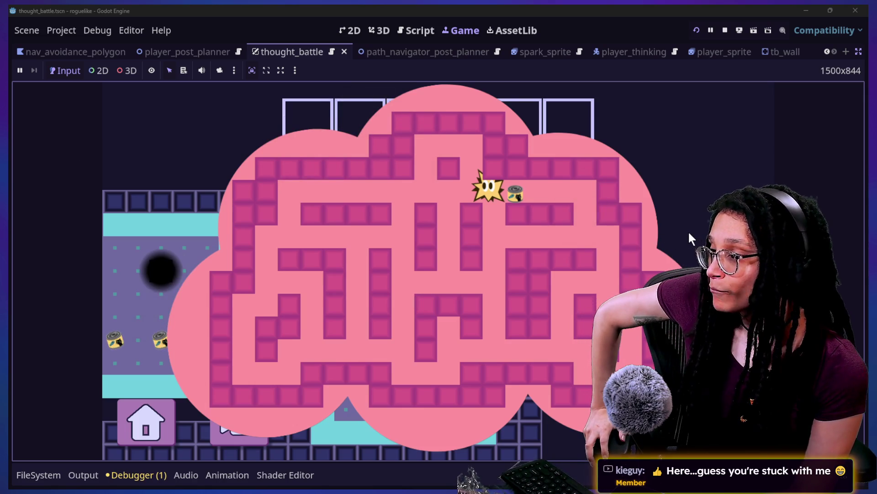
- Stop and restart the game, then launch the cat-care project showing the cat and $50.00
left_click(726, 31)
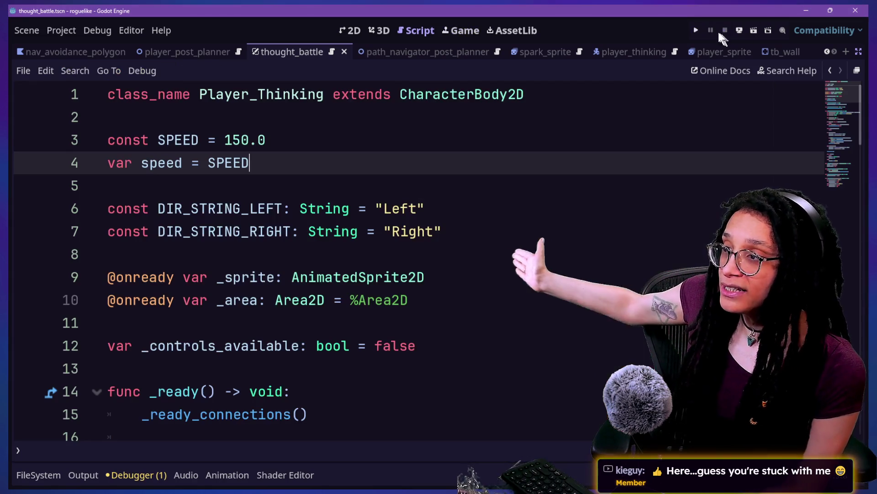
left_click(692, 29)
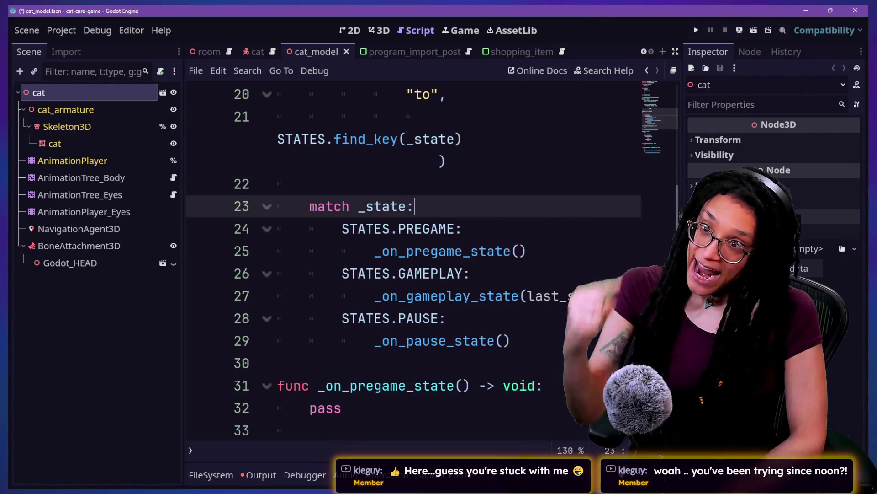
left_click(700, 31)
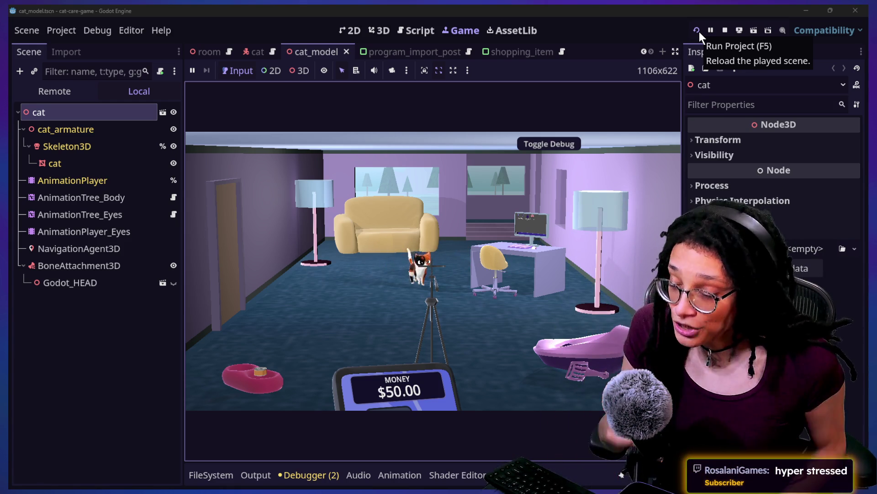
- Zoom in on the litter box, sweep the scoop through it, and return to the room
mouse_move(368, 440)
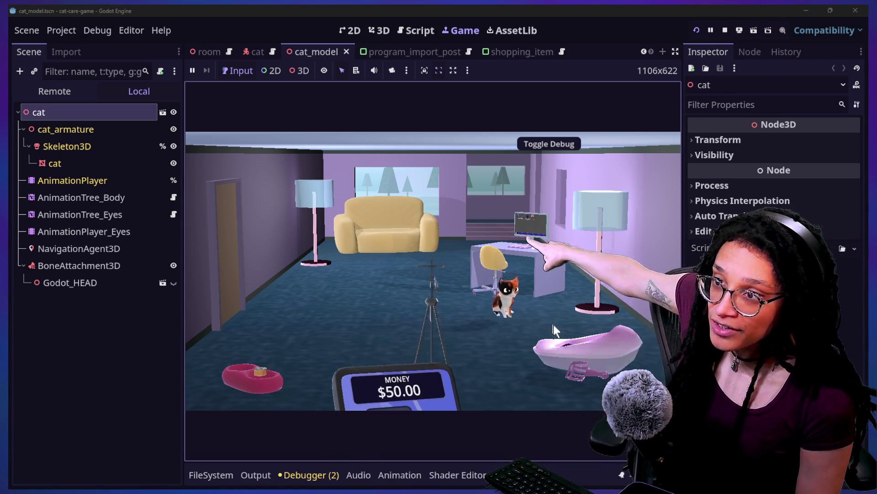
left_click(554, 328)
left_click_drag(425, 293, 447, 322)
left_click(594, 351)
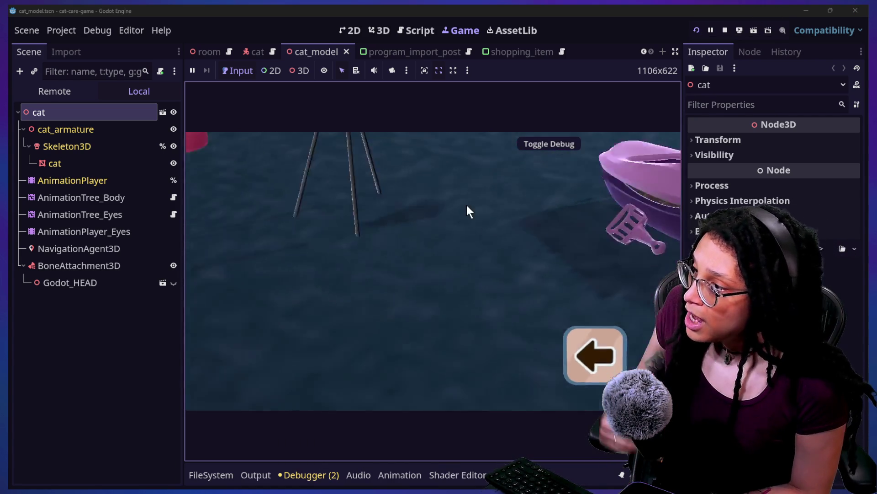
- Zoom in on the cat on the couch and the tripod phone, returning to the room each time
left_click(471, 221)
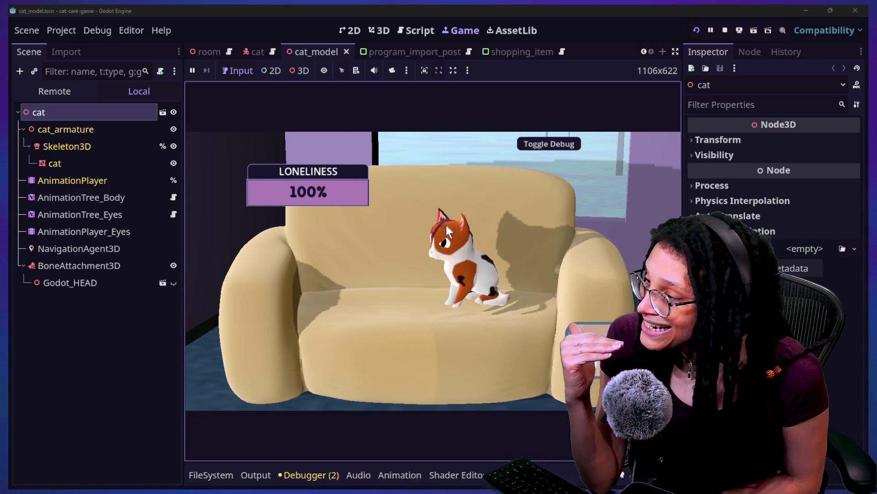
left_click(581, 354)
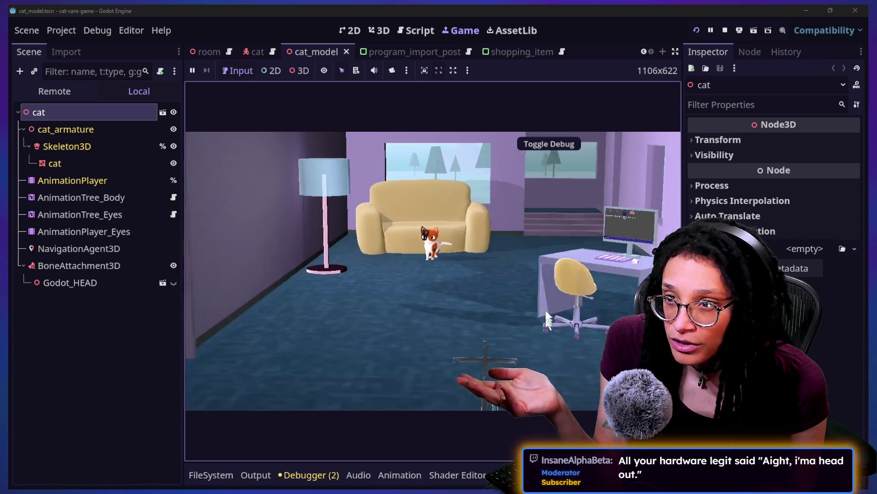
left_click(444, 292)
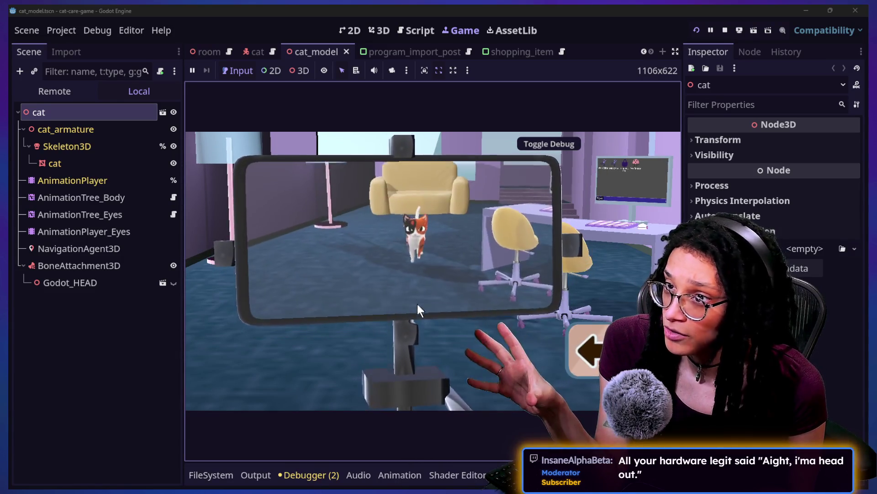
left_click(576, 369)
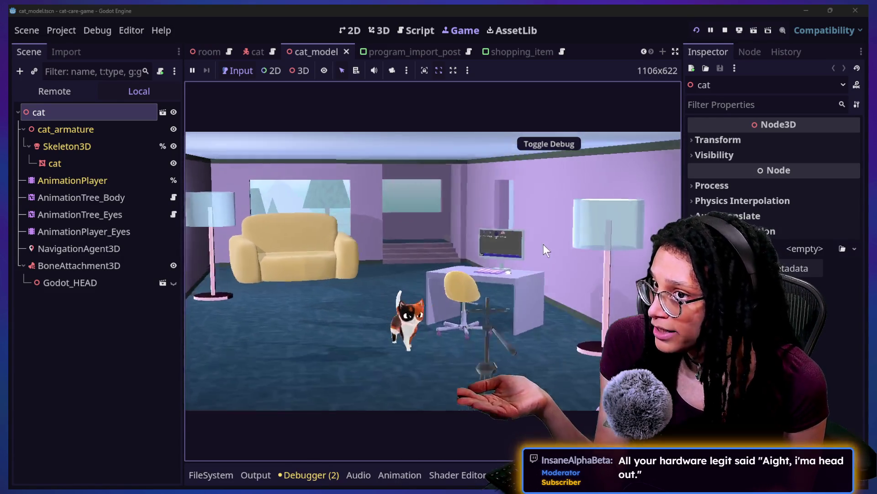
- Open Post Planner on the desk computer, choose Catstagram, then stop the cat care game
left_click(544, 244)
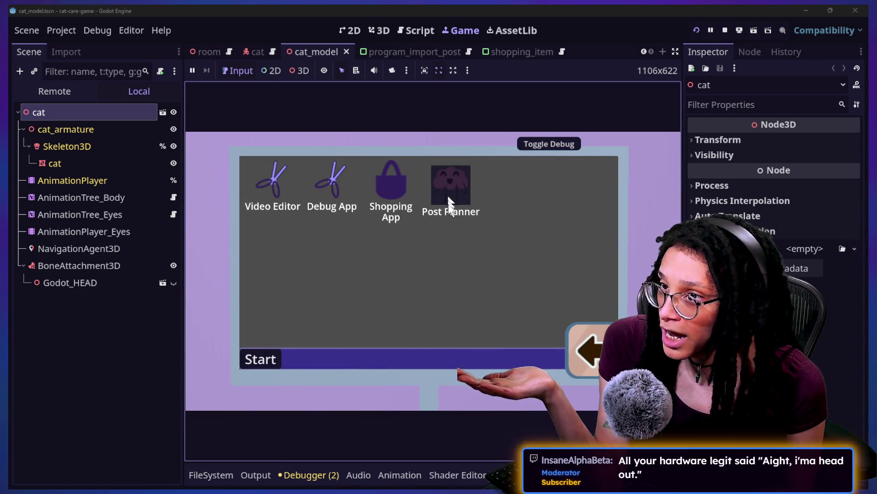
left_click(467, 223)
left_click(485, 252)
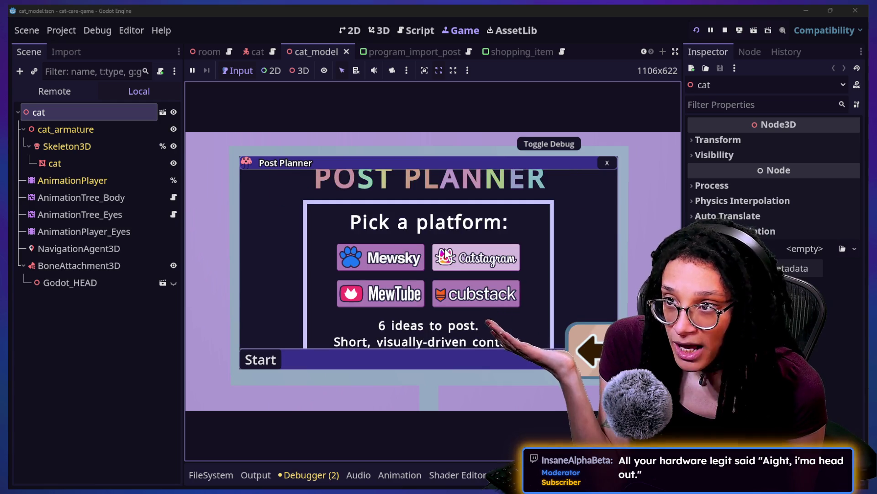
left_click(464, 257)
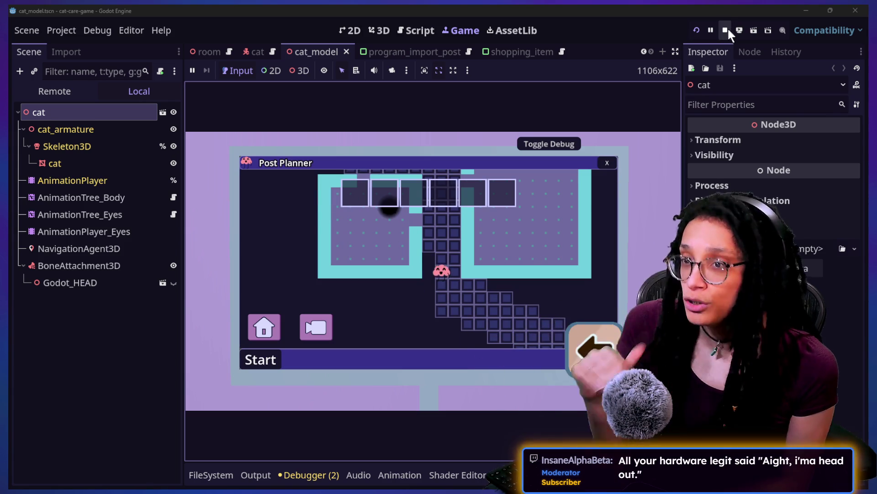
left_click(725, 29)
- Switch to the roguelike project, start planning, and choose Catstagram to load the maze level
key("alt+Tab")
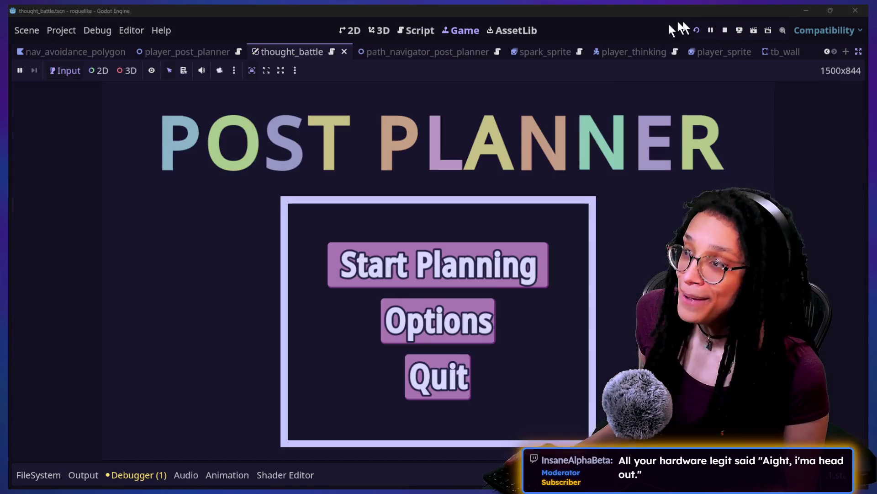
left_click(489, 271)
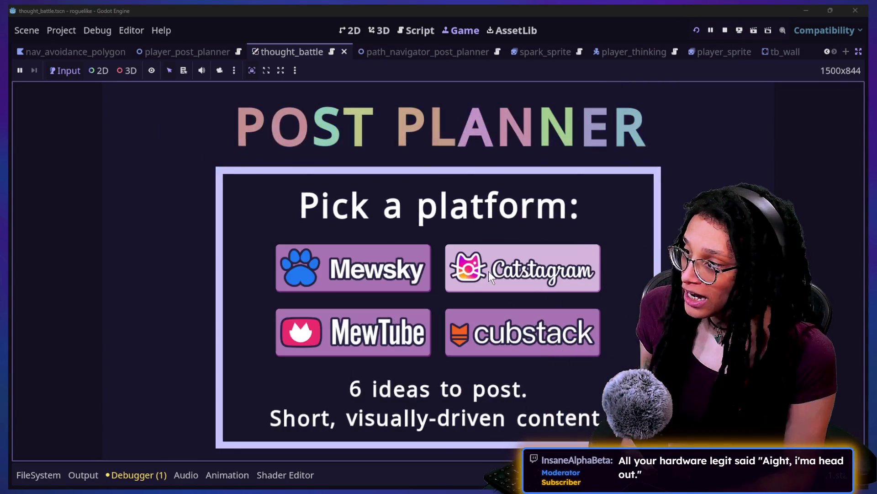
left_click(485, 276)
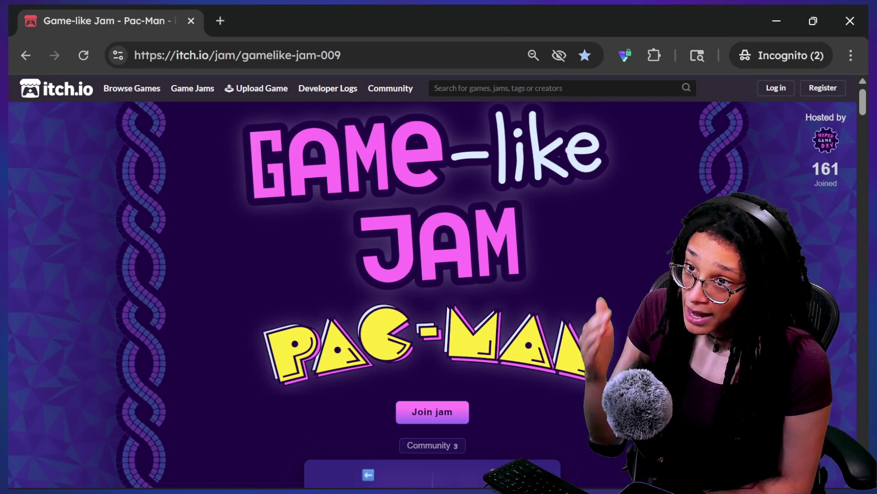
- Put the Game-like Jam 009 Pac-Man page in full screen and scroll down then back to the top
left_click(845, 56)
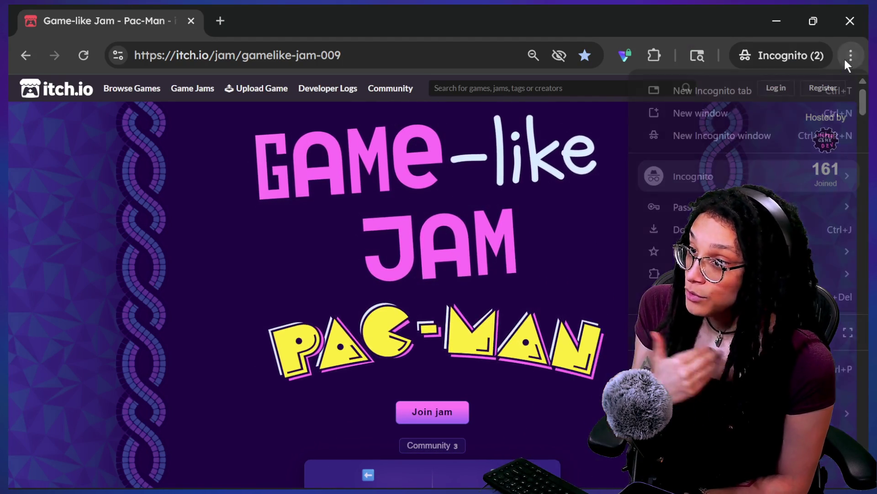
left_click(845, 334)
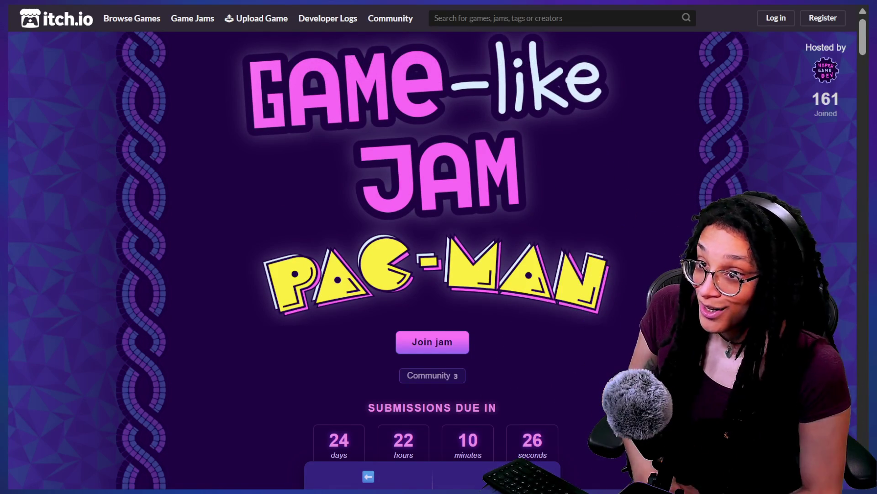
scroll(433, 247, "down", 3)
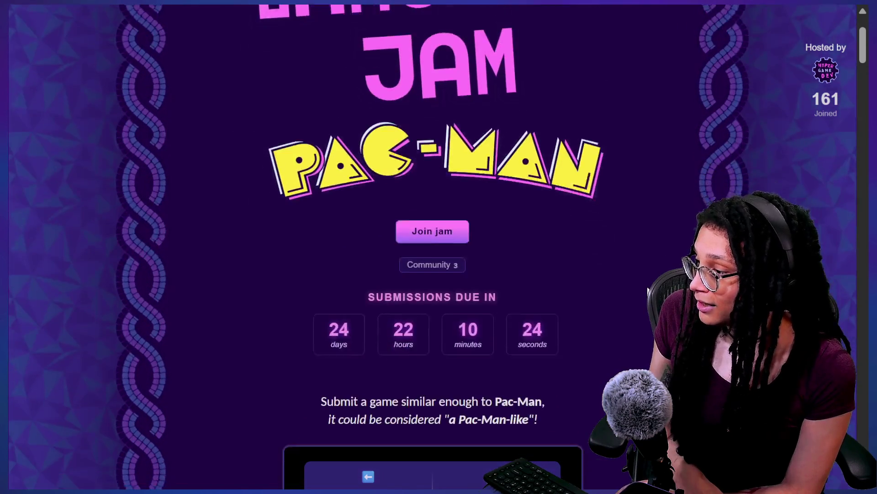
scroll(438, 246, "up", 1)
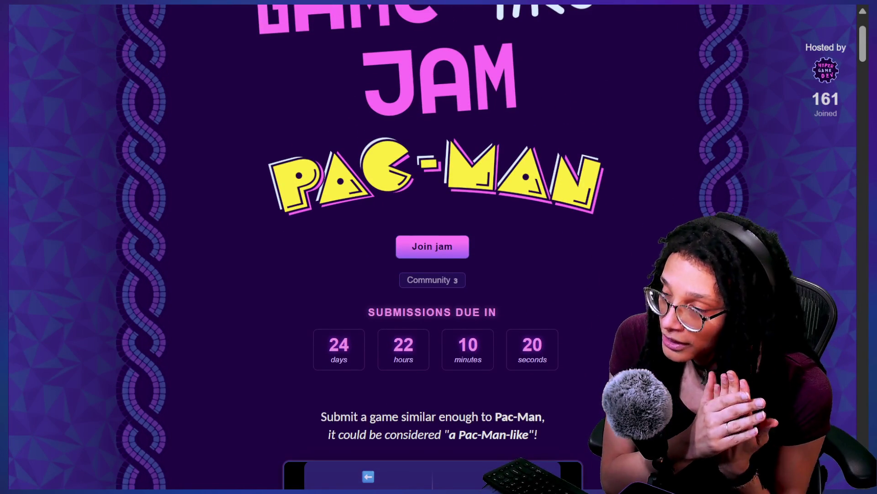
scroll(432, 246, "up", 2)
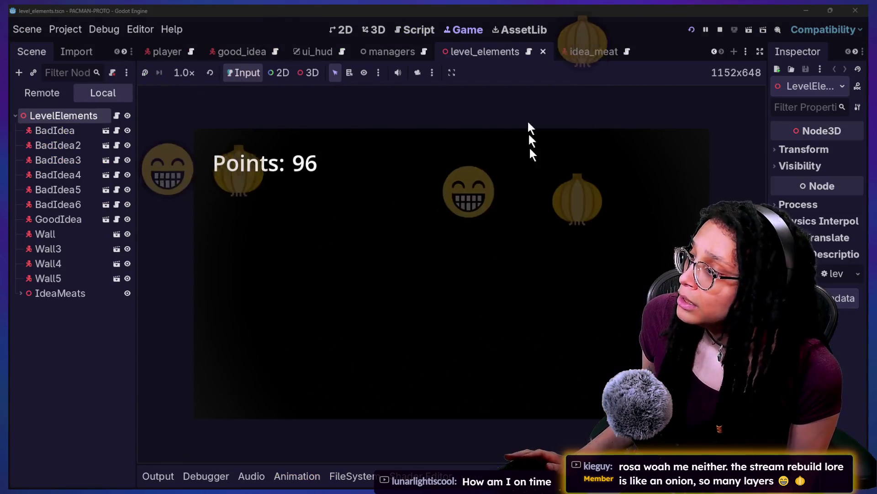
- Restart the Pac-Man prototype for a fresh round
left_click(692, 30)
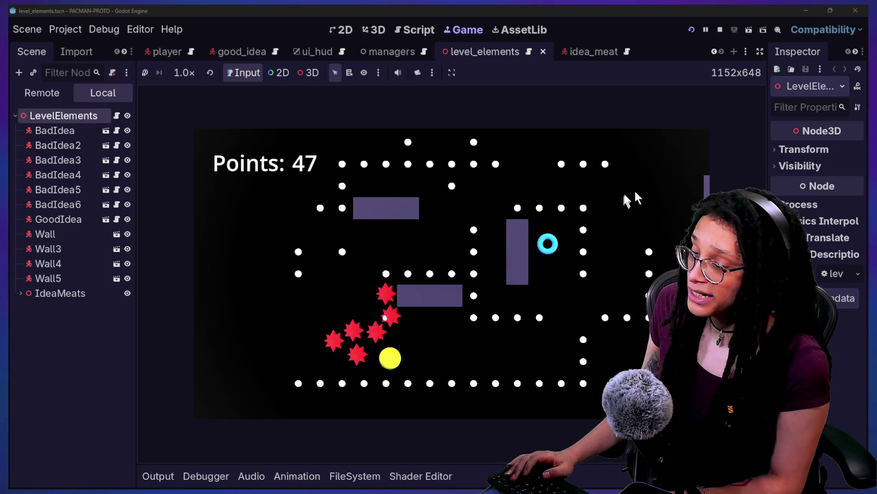
- Stop the running Pac-Man prototype
left_click(721, 30)
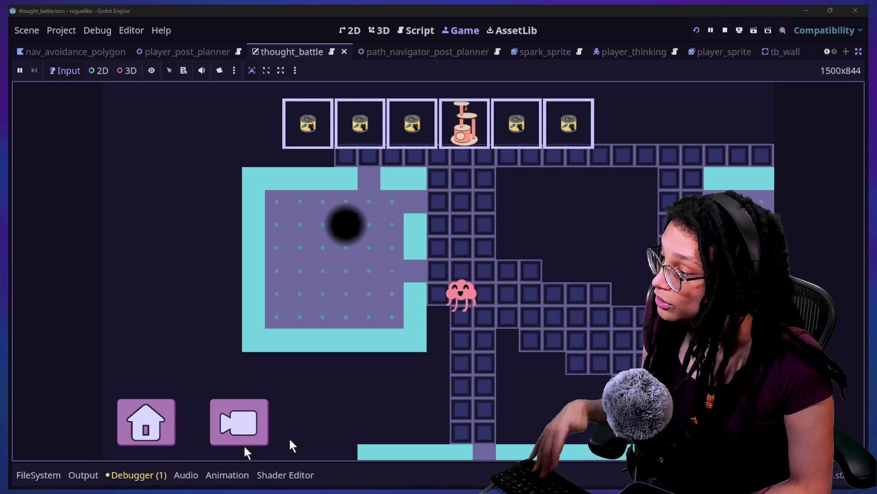
- Pause the Post Planner level, quit to the title screen, and start planning again
left_click(173, 411)
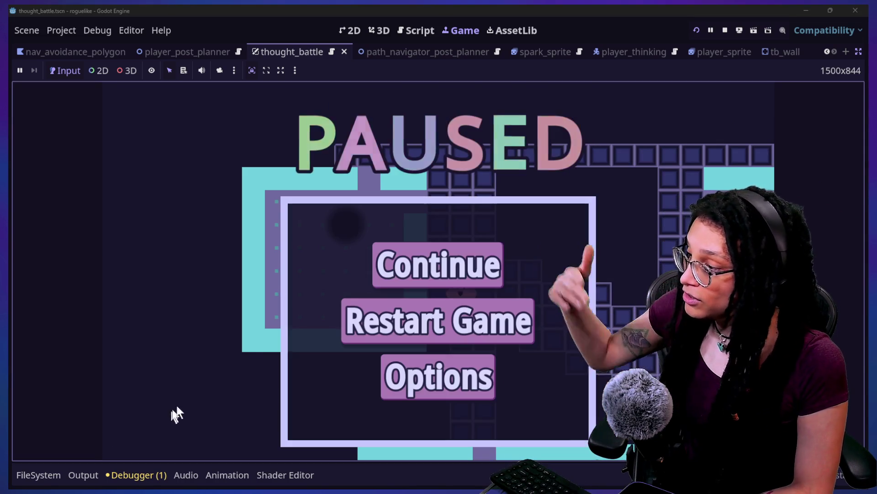
left_click(401, 300)
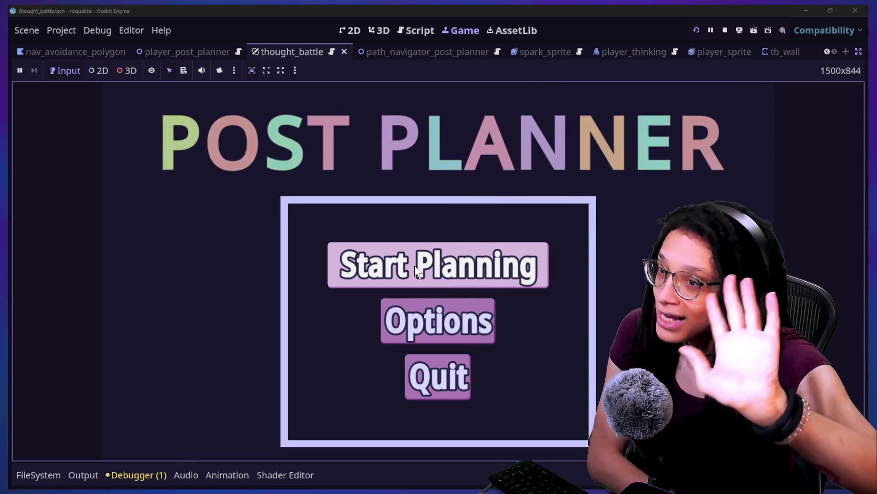
left_click(415, 265)
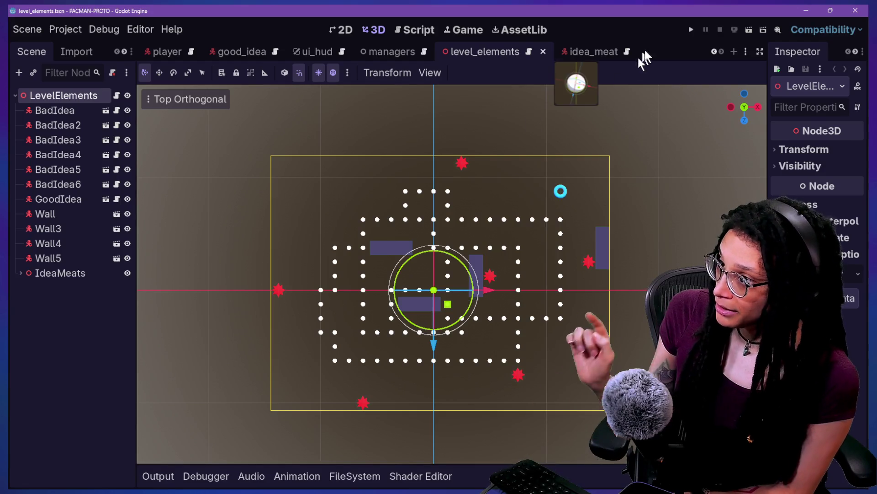
- Launch the Pac-Man prototype project for a new round
left_click(697, 30)
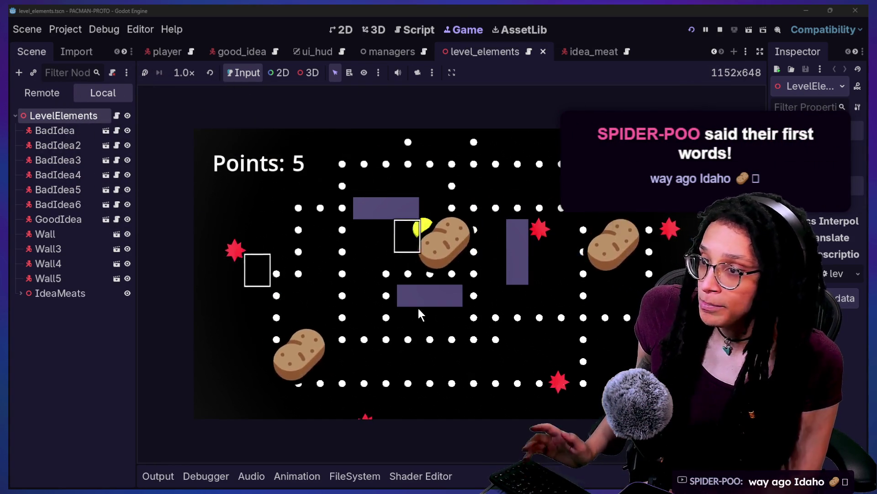
- Steer the yellow ball around the maze with the arrow keys, eating dots along each row and column
key("Left")
key("Down")
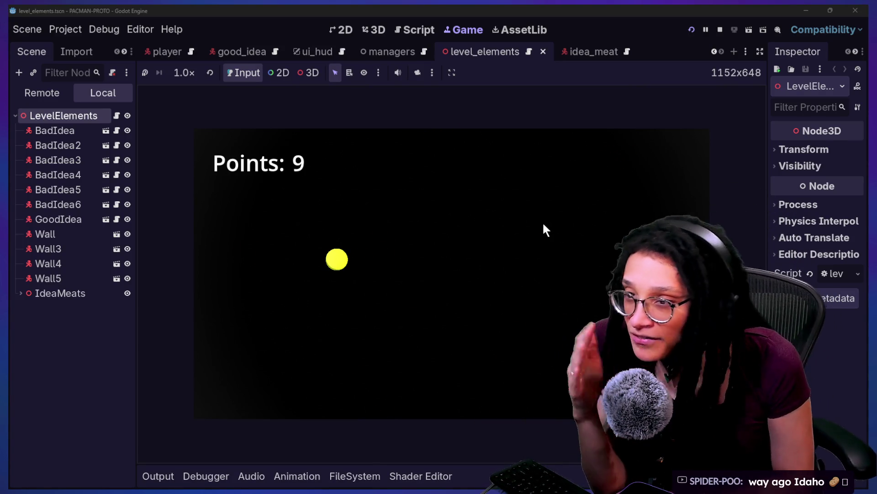
key("Right")
key("Down")
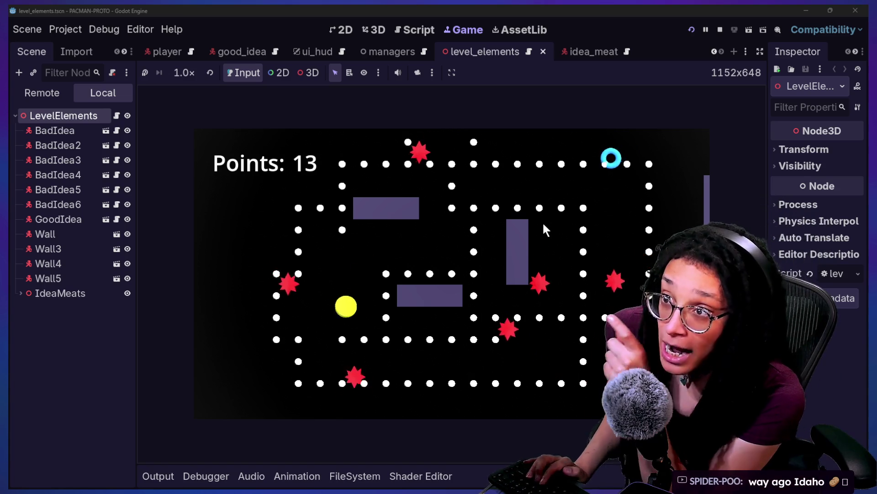
key("Left")
key("Up")
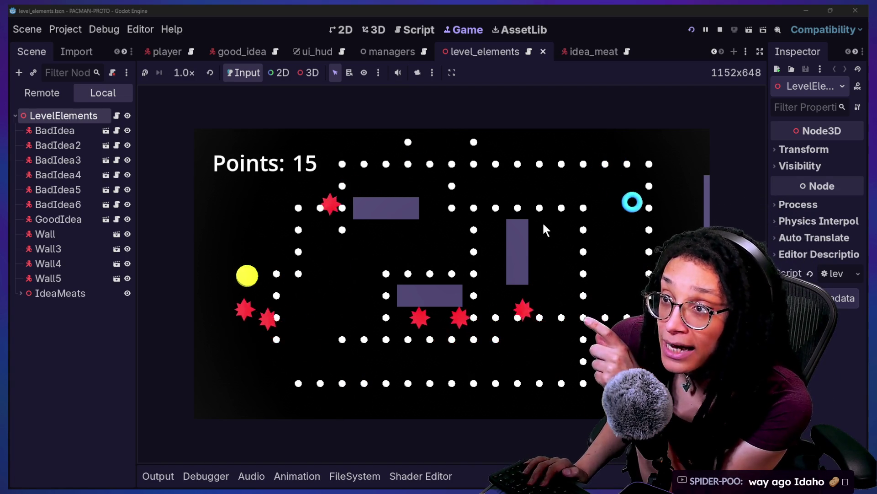
key("Right")
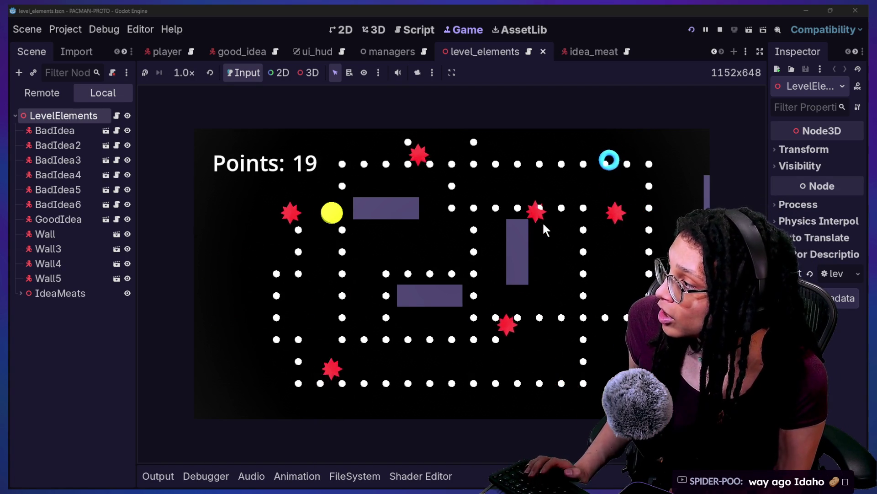
key("Down")
key("Left")
key("Down")
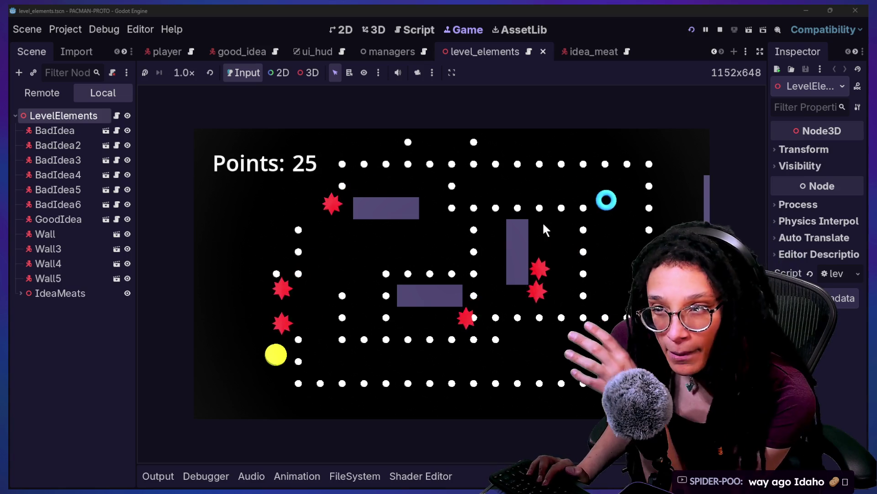
key("Right")
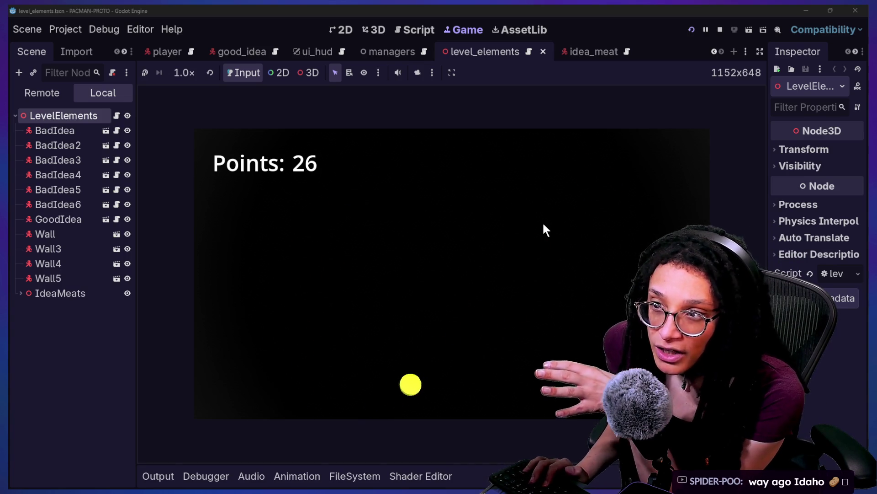
key("Up")
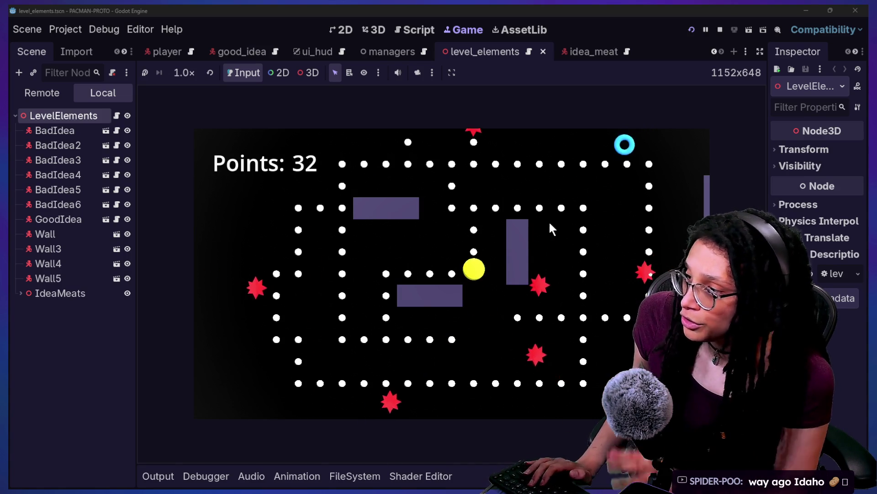
key("Left")
key("Right")
key("Up")
key("Right")
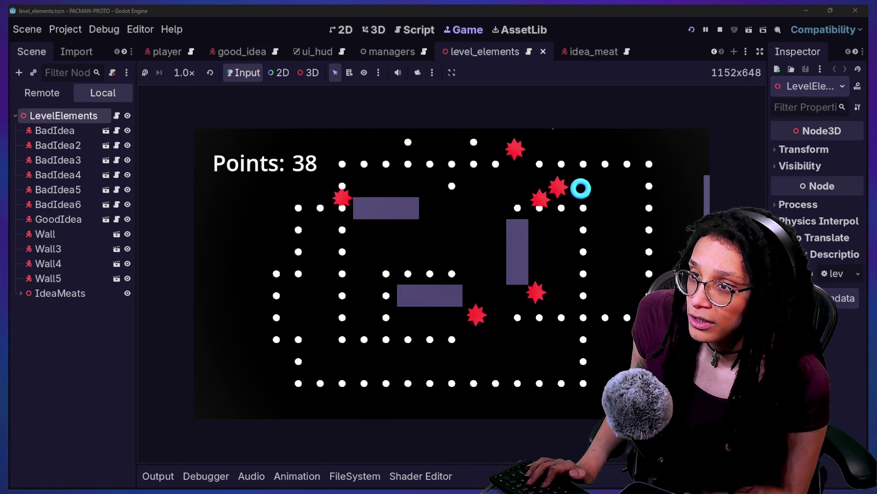
key("Down")
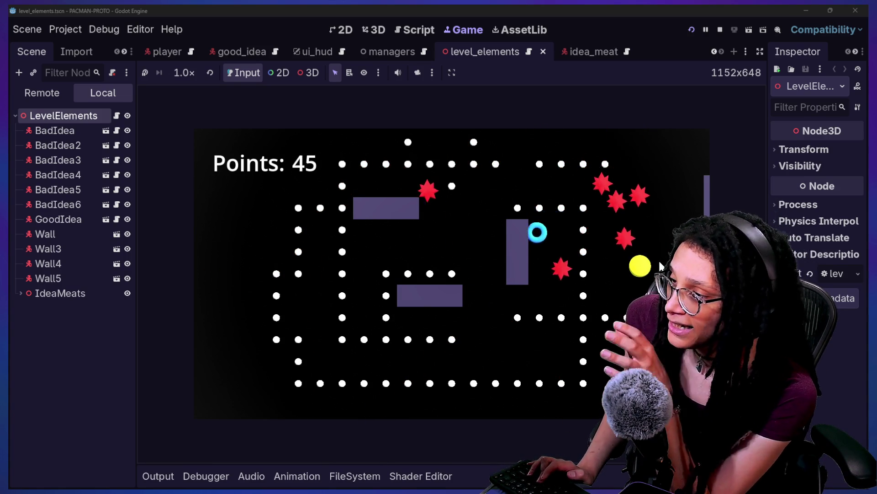
key("Left")
key("Down")
key("Left")
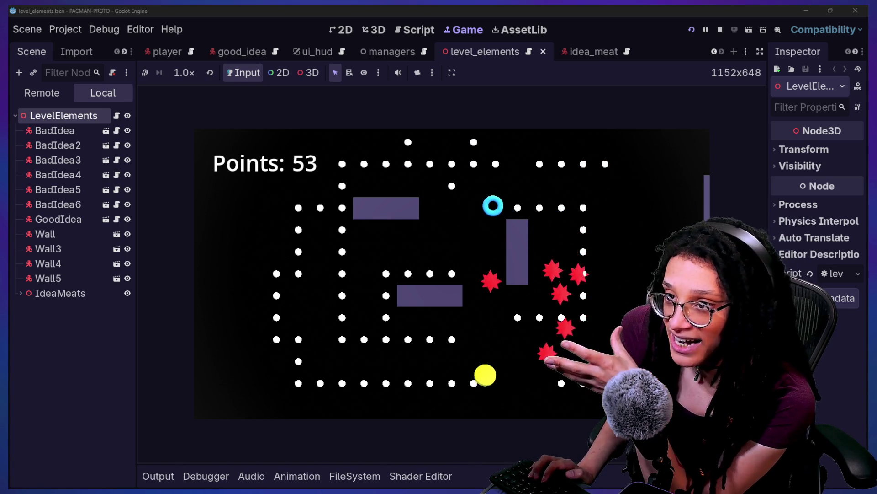
key("Up")
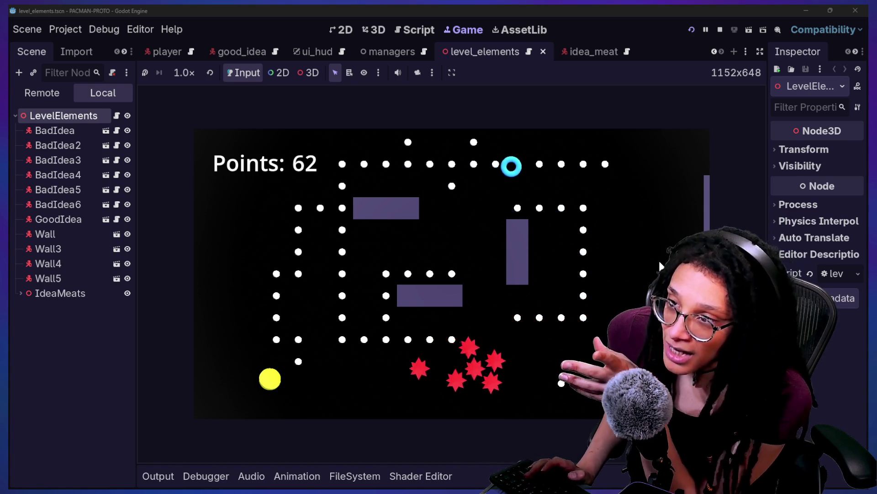
key("Right")
key("Down")
key("Up")
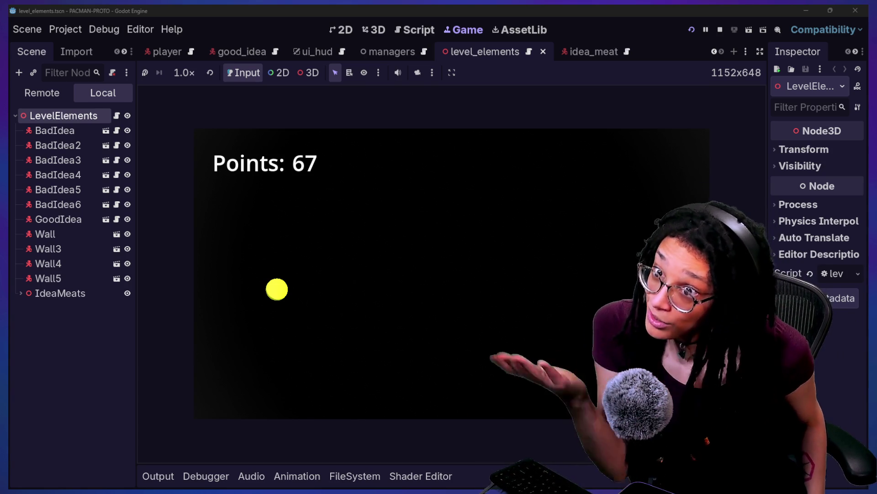
- Refocus the running game and keep eating dots with the D and W keys until Points reads 129
left_click(659, 259)
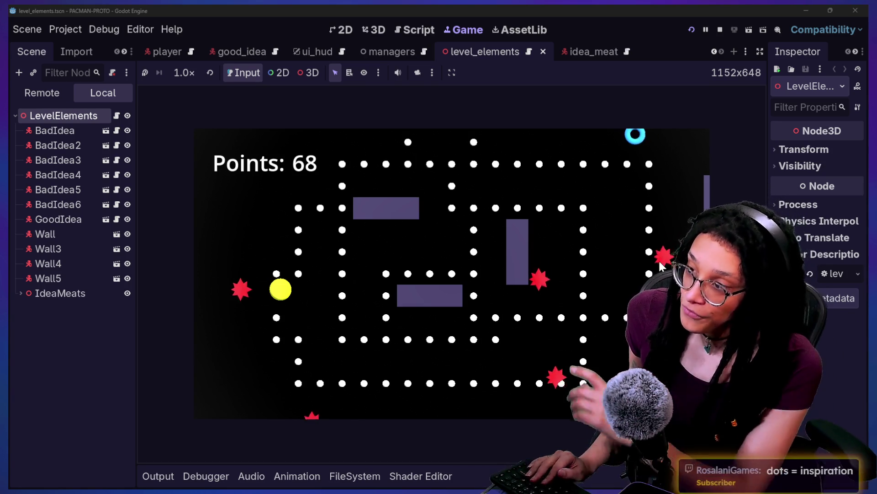
key("d")
key("w")
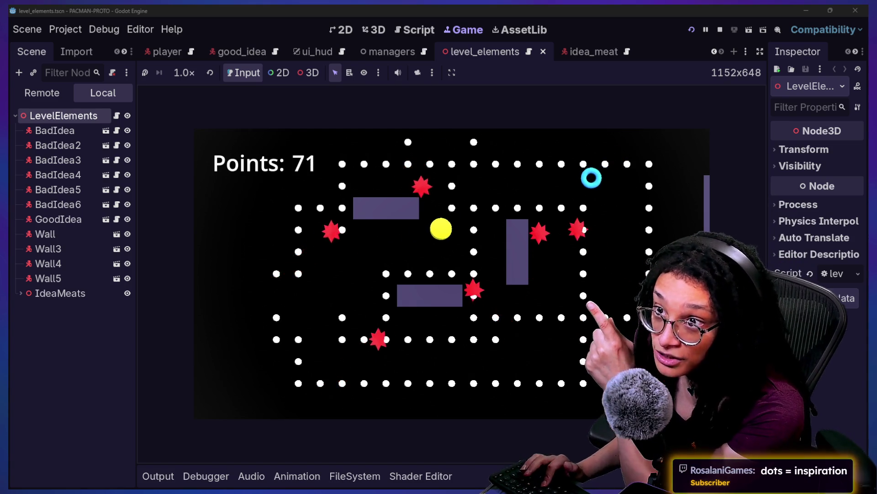
- Steer the ball a few more moves with the S, D and A keys
key("s")
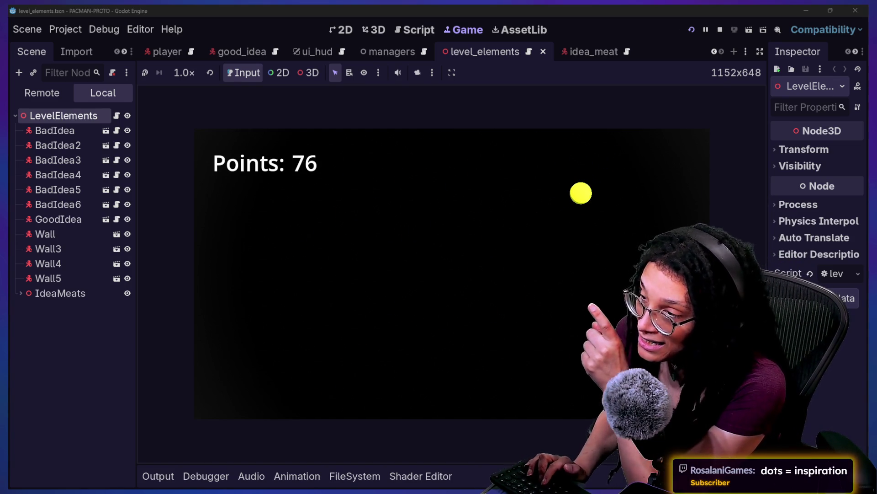
key("d")
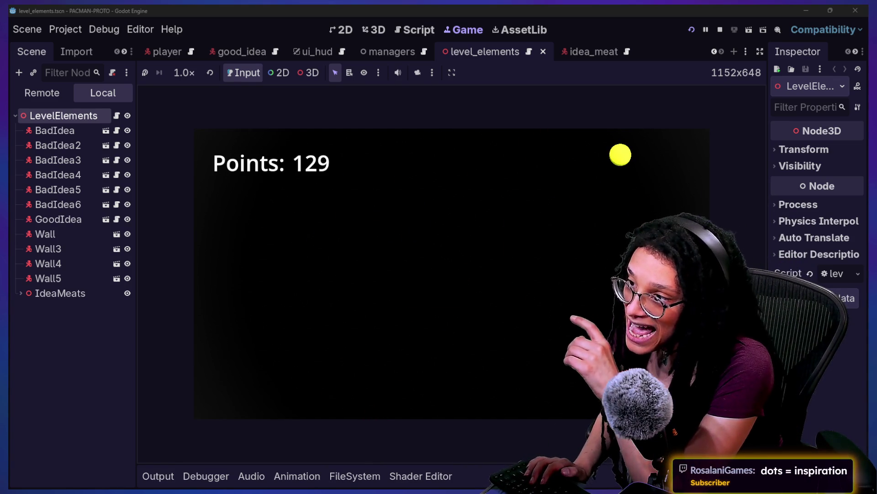
key("a")
key("s")
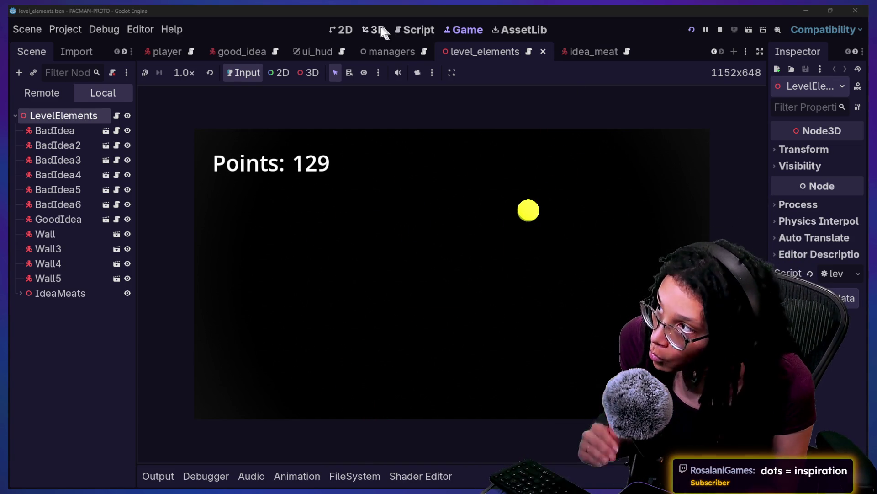
- Switch to the Script workspace and open good_idea.gd by searching 'goo' in the quick file finder
left_click(414, 30)
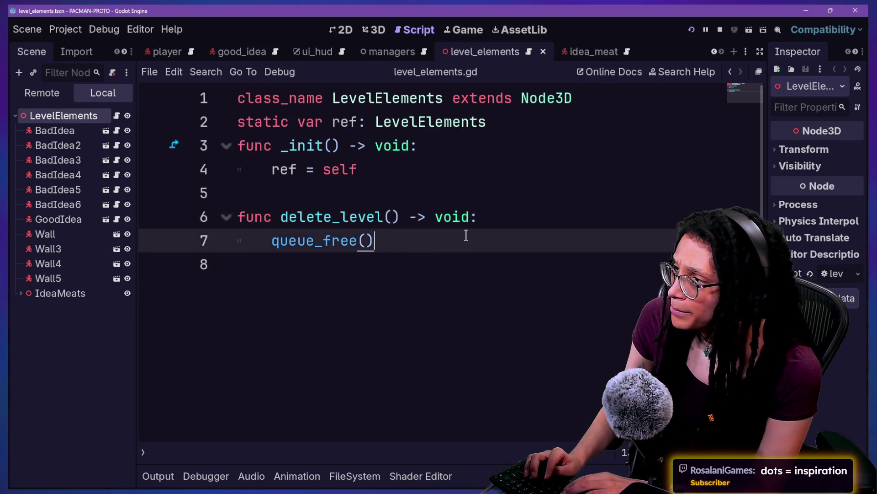
key("shift+alt+o")
type("good")
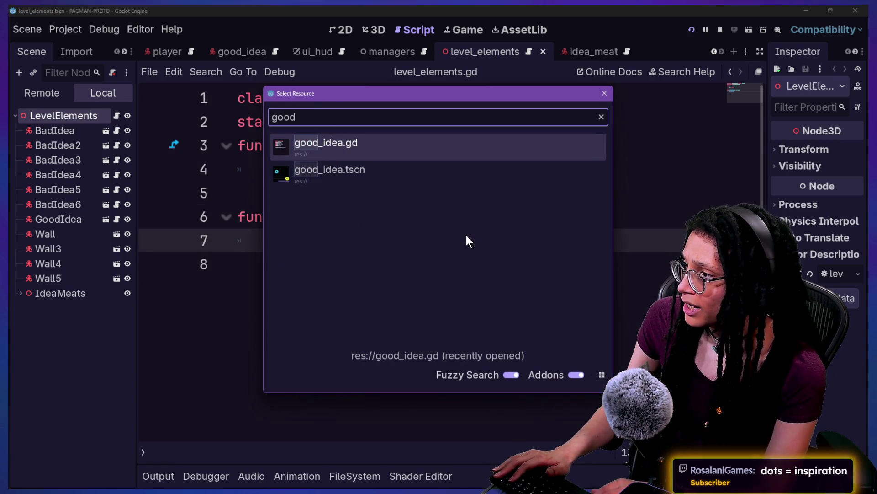
key("Return")
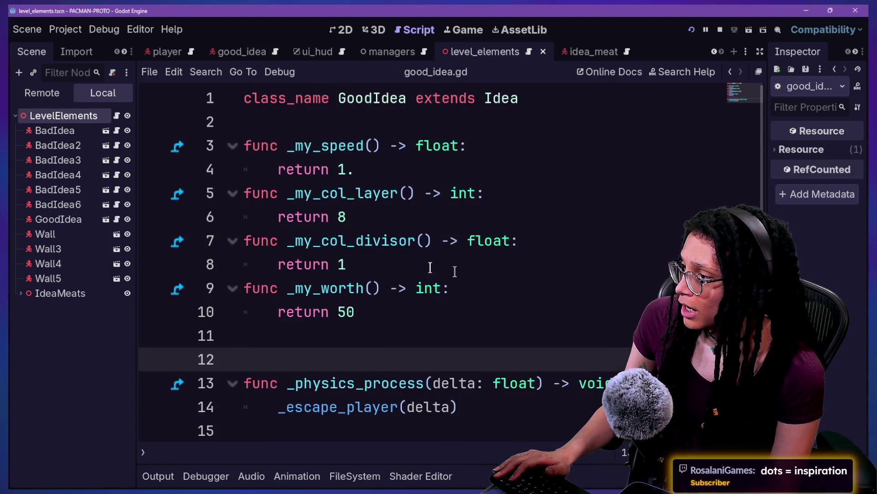
- Follow _escape_player into idea.gd and jump to the _core_follow_logic definition
scroll(439, 265, "down", 3)
left_click(345, 337, "ctrl")
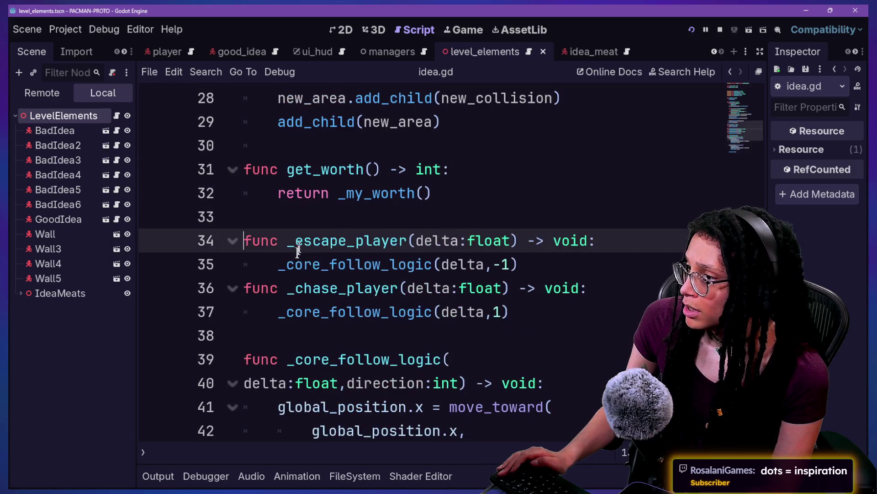
left_click(317, 265, "ctrl")
- Review the x and z move_toward lines and the move_and_slide call in _core_follow_logic
scroll(480, 324, "down", 2)
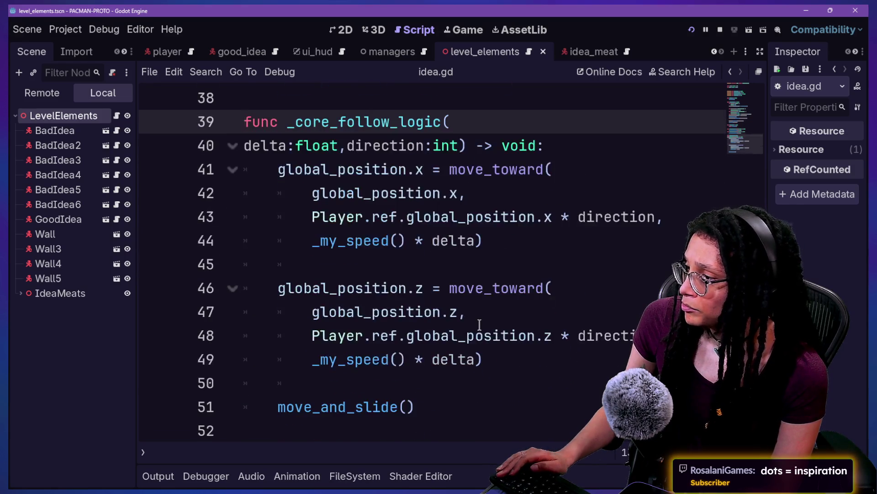
mouse_move(466, 336)
left_mouse_down()
mouse_move(249, 189)
mouse_move(466, 335)
left_mouse_up()
left_click(501, 375)
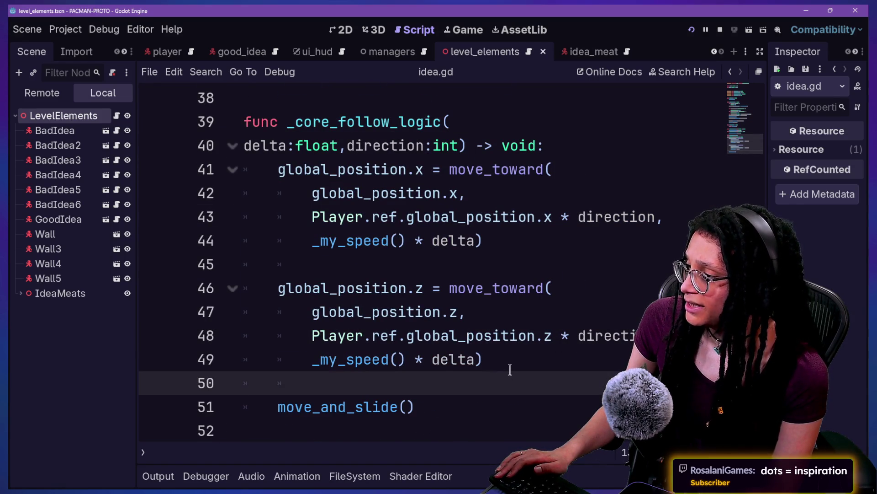
scroll(488, 370, "up", 3)
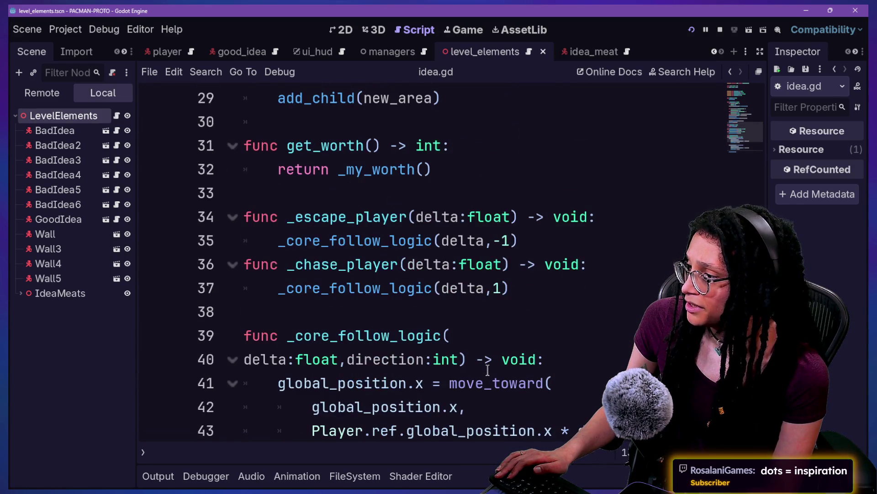
scroll(487, 370, "down", 2)
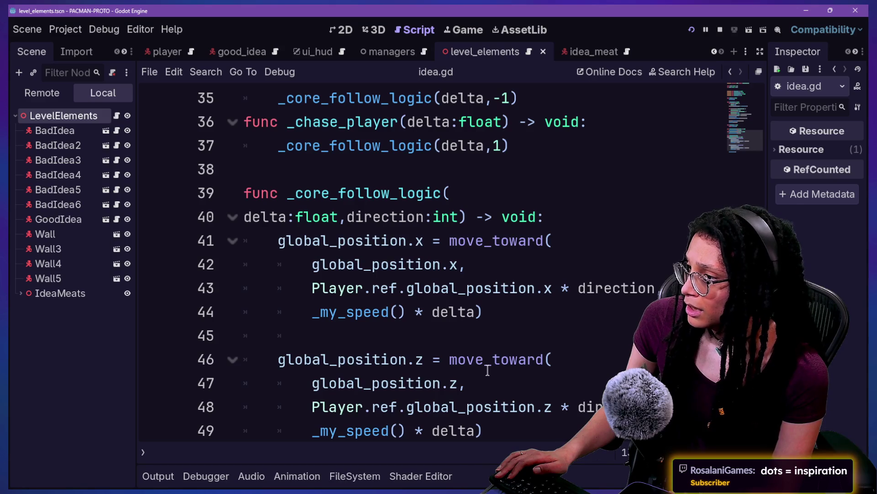
left_click(492, 359)
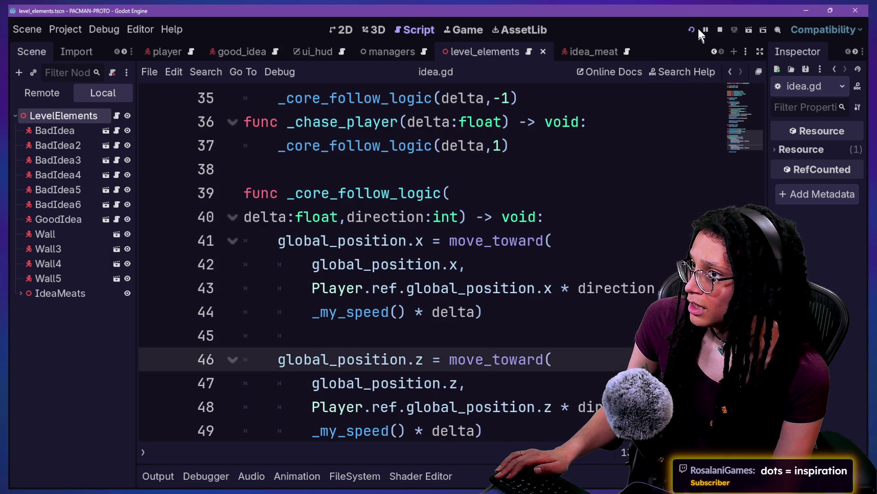
scroll(478, 194, "up", 2)
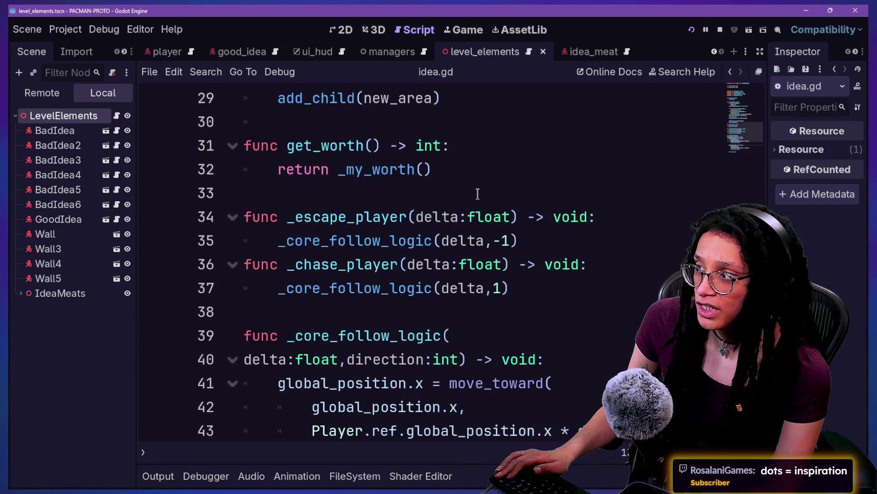
scroll(478, 193, "down", 7)
scroll(478, 194, "up", 5)
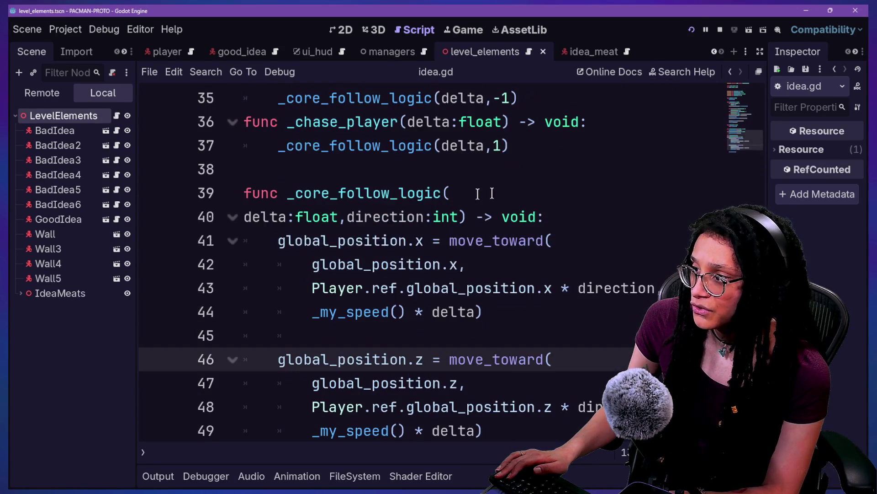
scroll(559, 190, "up", 6)
scroll(558, 191, "up", 1)
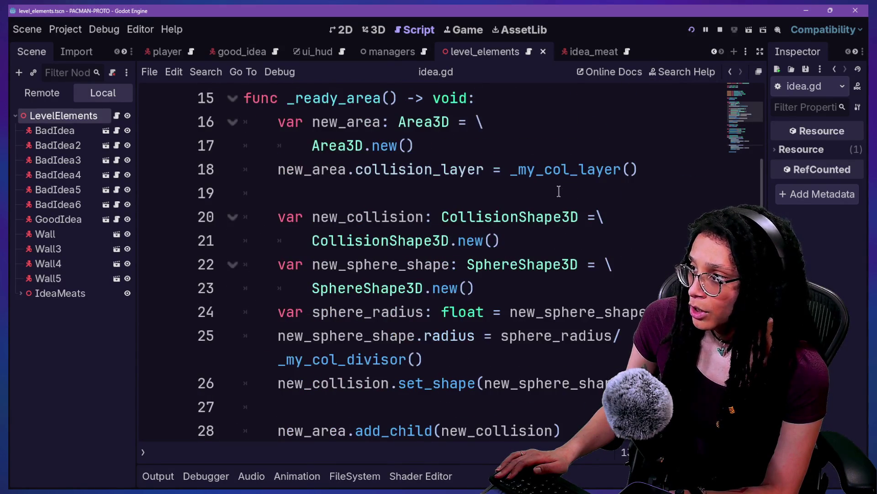
scroll(525, 192, "down", 6)
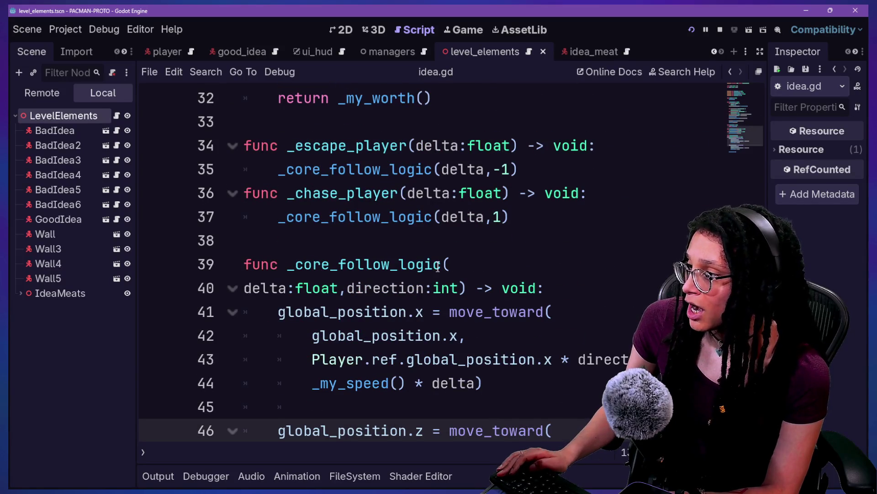
scroll(438, 268, "down", 3)
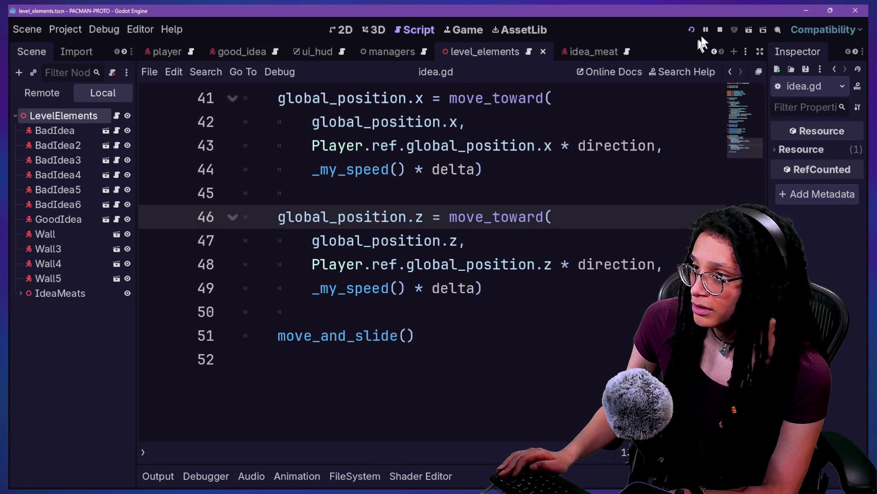
- Run the game and start steering the ball up, right and down through the maze
left_click(689, 26)
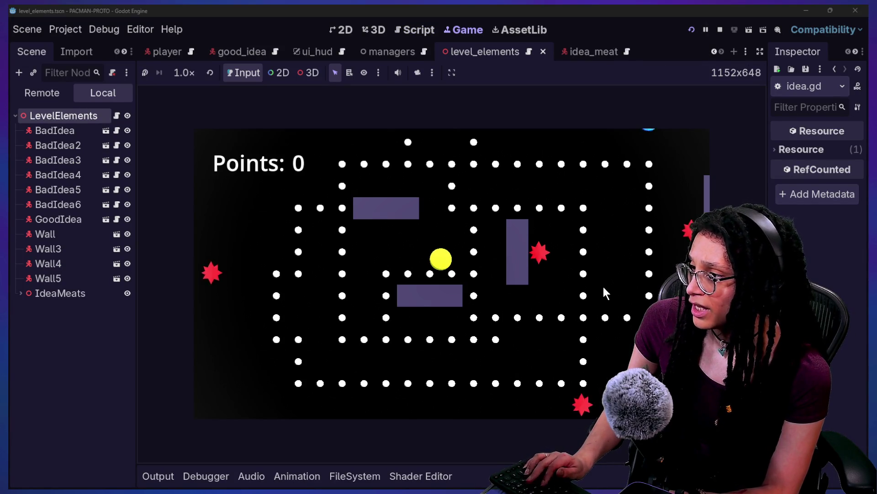
key("Up")
key("Right")
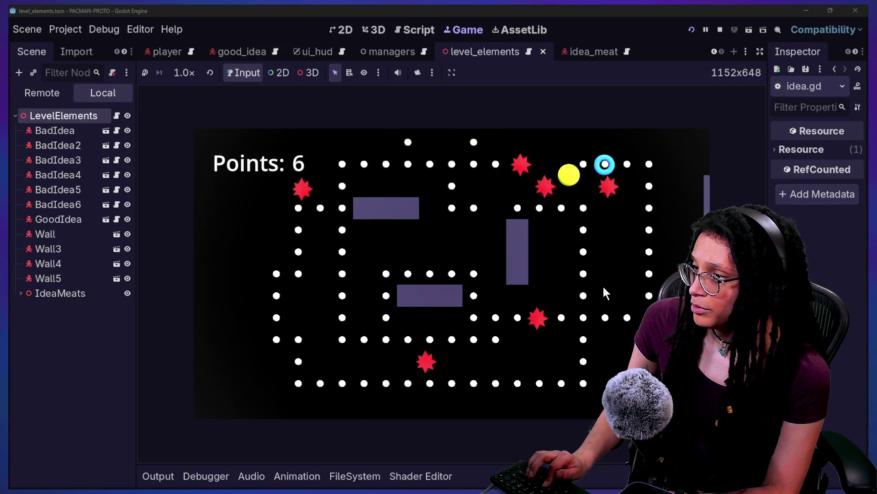
key("Down")
key("Right")
key("Left")
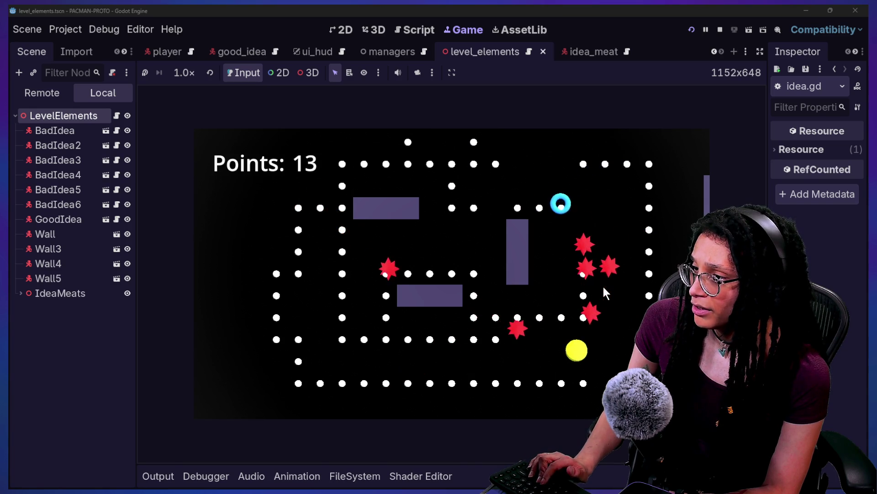
key("Left")
key("Up")
key("Right")
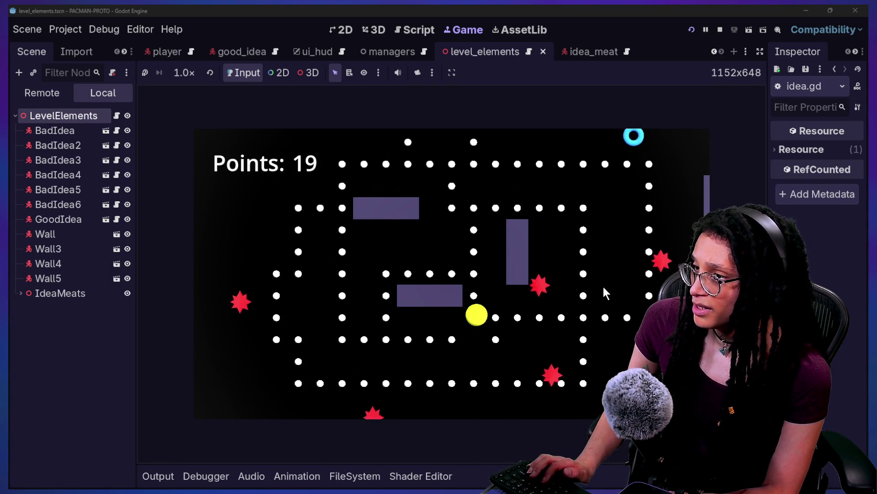
- Keep steering the player along the rows and columns until Points reads 56
key("Left")
key("Down")
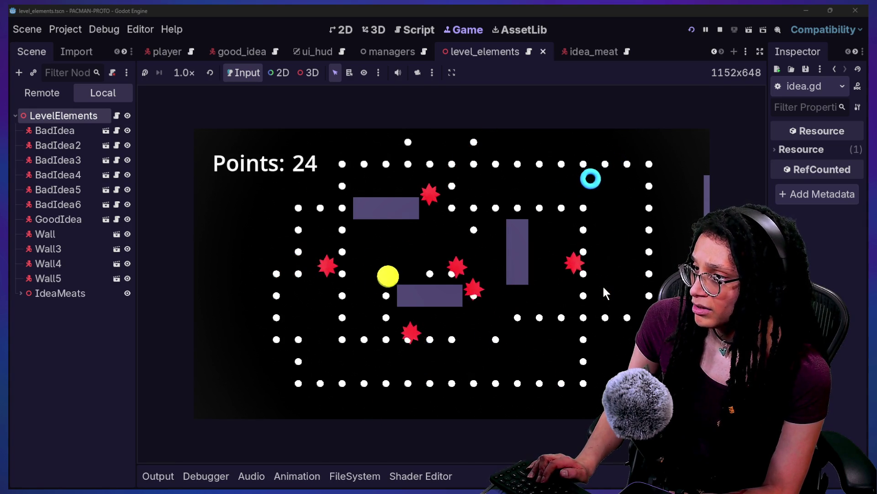
key("Up")
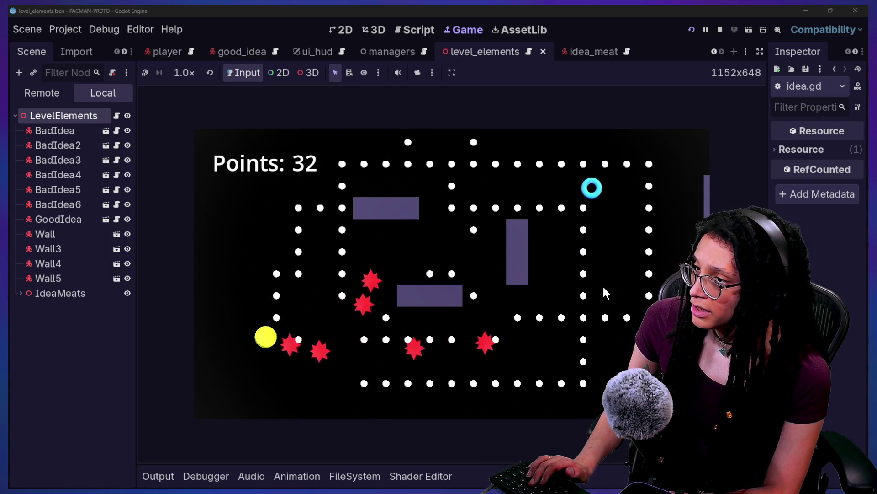
key("Right")
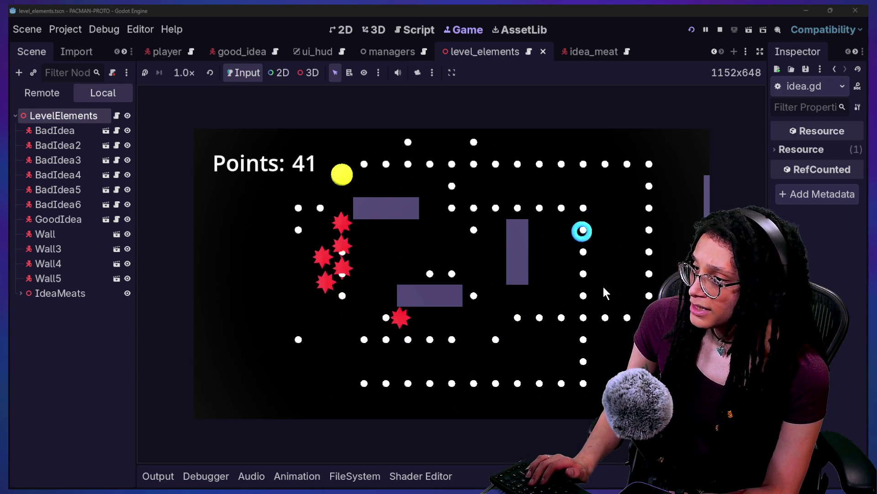
key("Down")
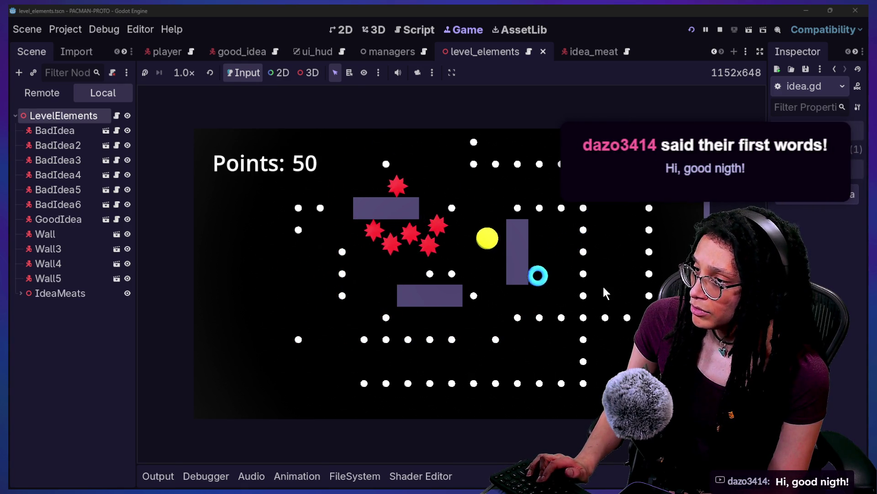
key("Right")
key("Up")
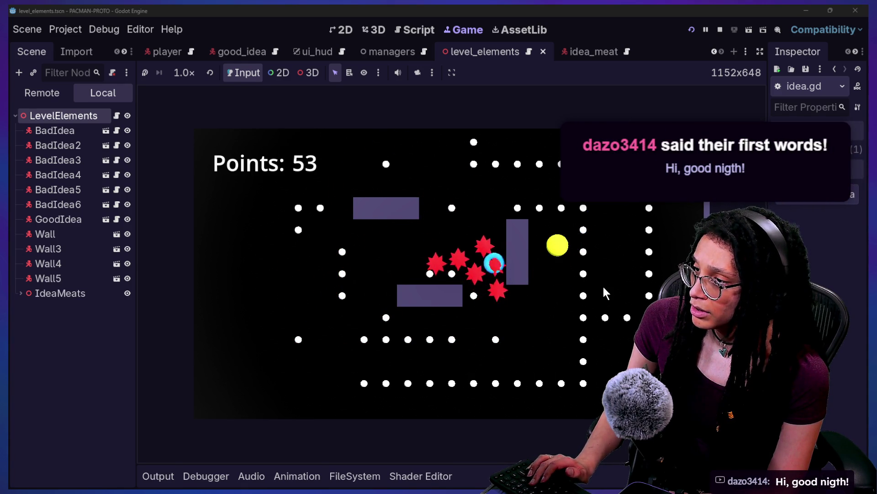
key("Left")
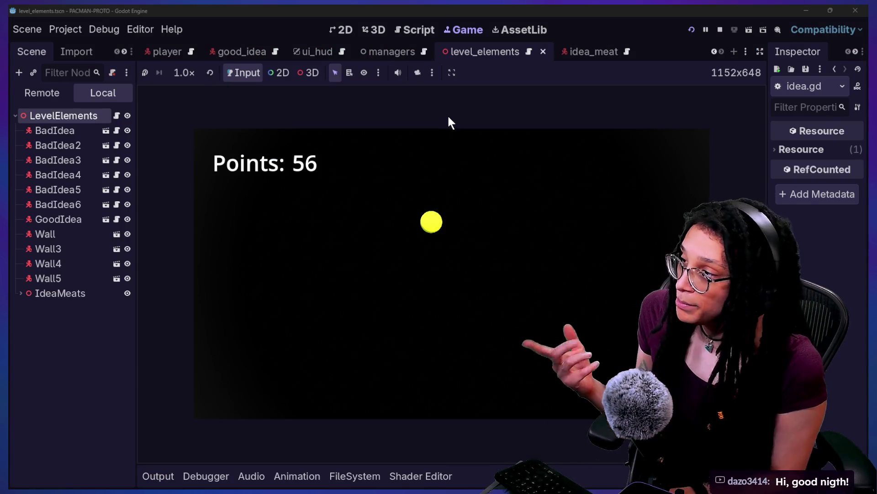
- Steer the player up, down and across the maze collecting dots
key("Up")
key("Up")
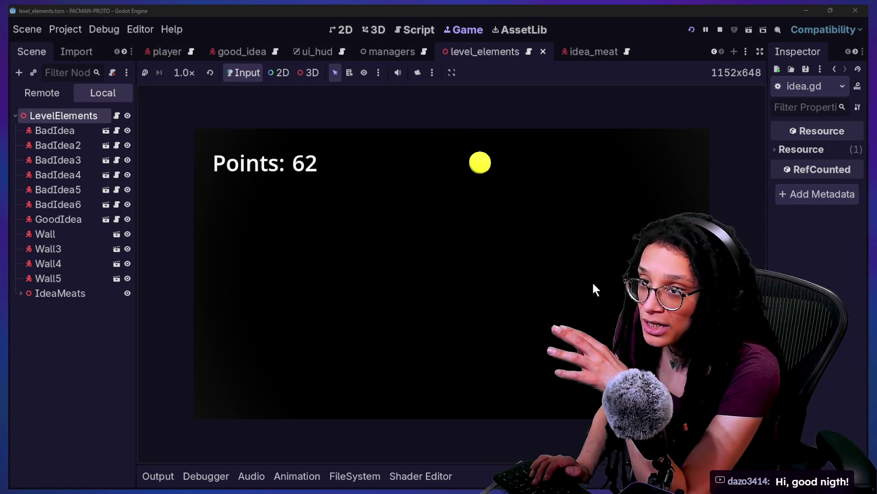
key("Down")
key("Left")
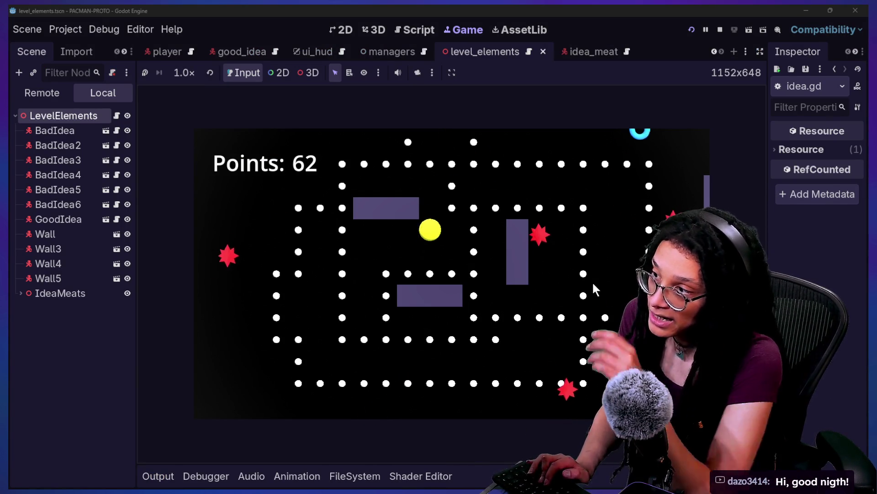
key("Left")
key("Up")
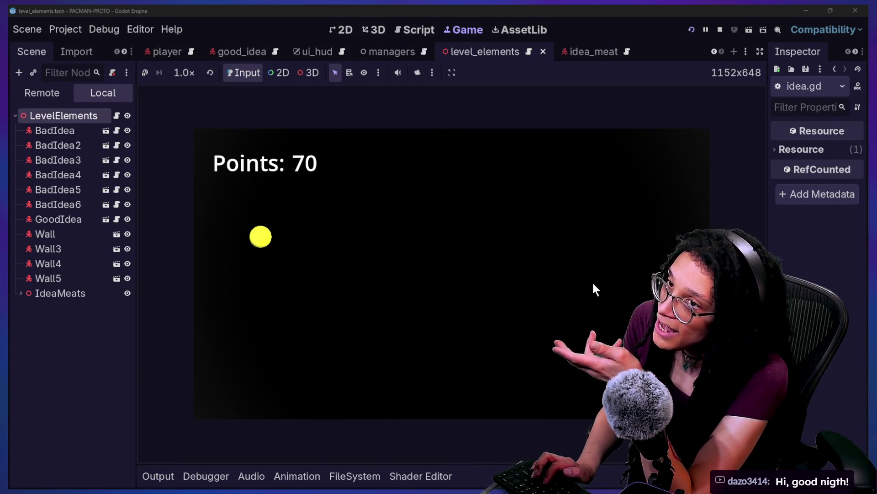
key("Down")
key("Right")
key("Up")
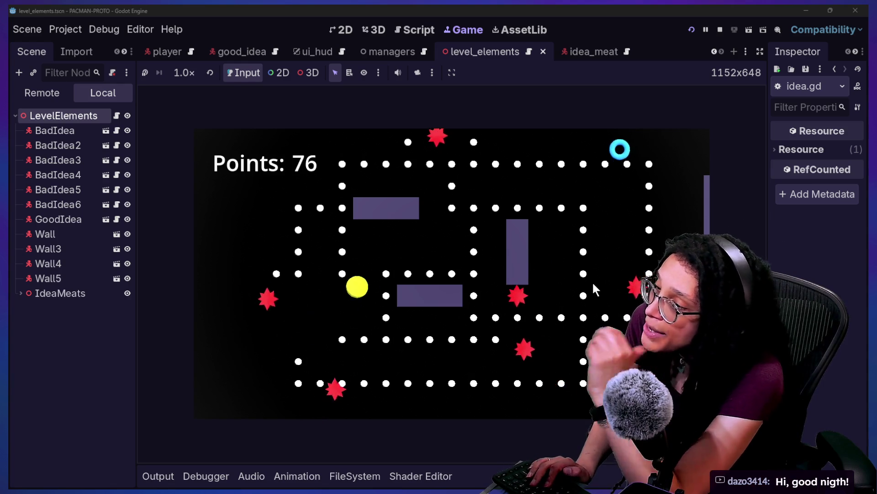
key("Right")
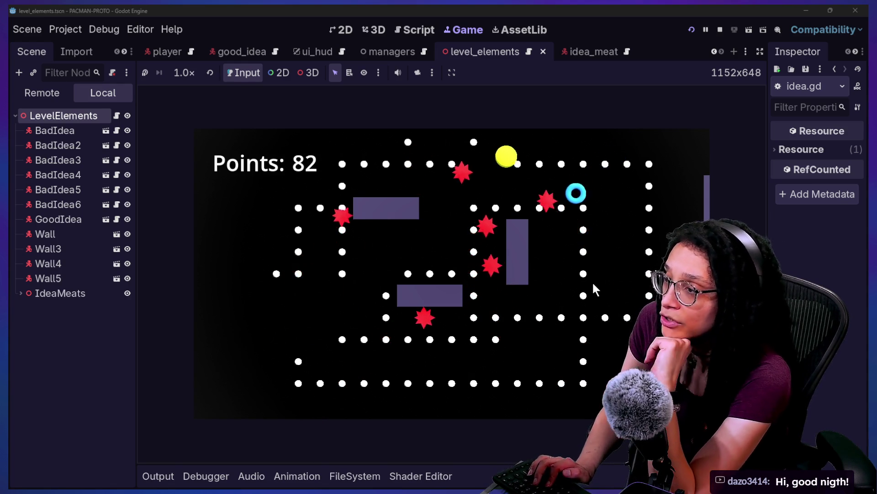
key("Down")
key("Left")
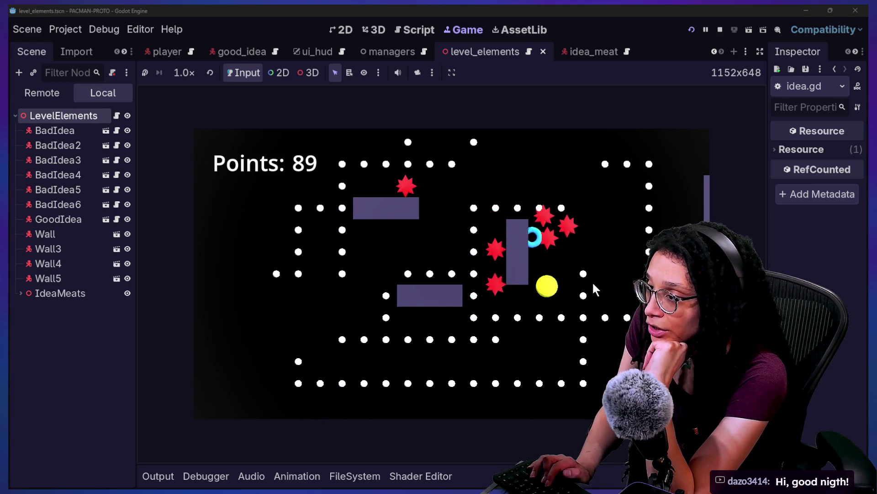
key("Up")
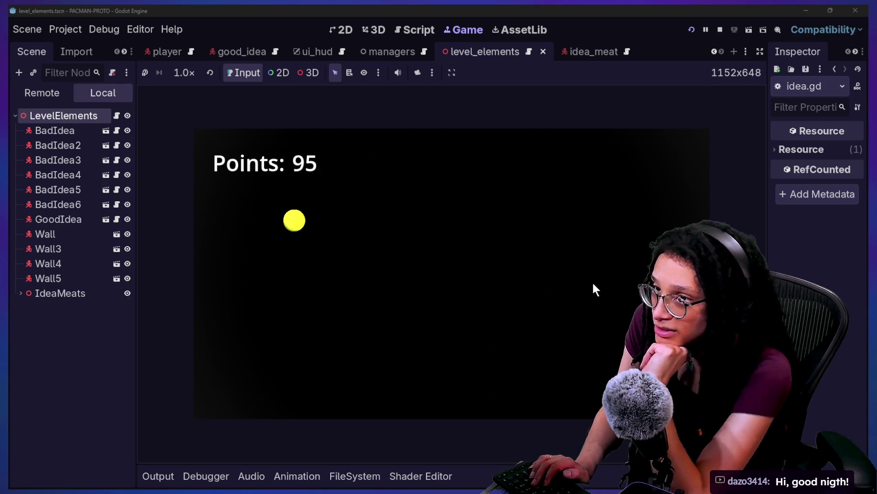
key("Right")
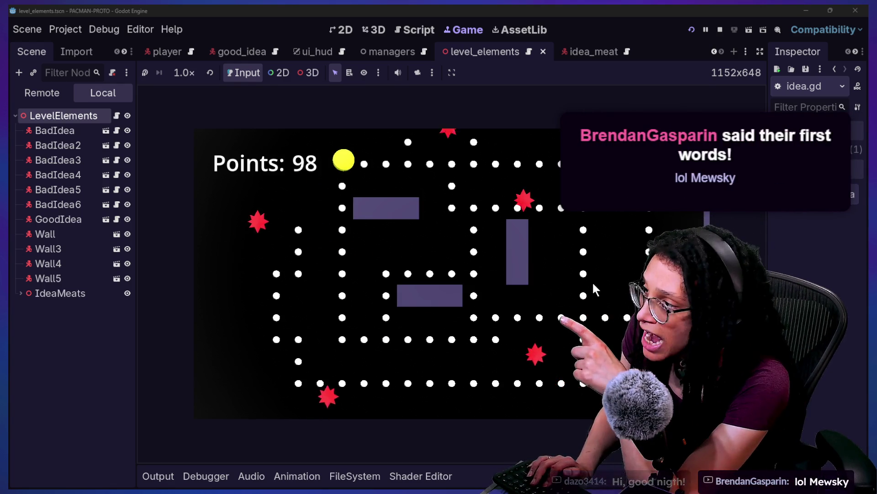
- Clear dots along the left column, top row and bottom row with the arrow keys
key("Left")
key("Up")
key("Left")
key("Down")
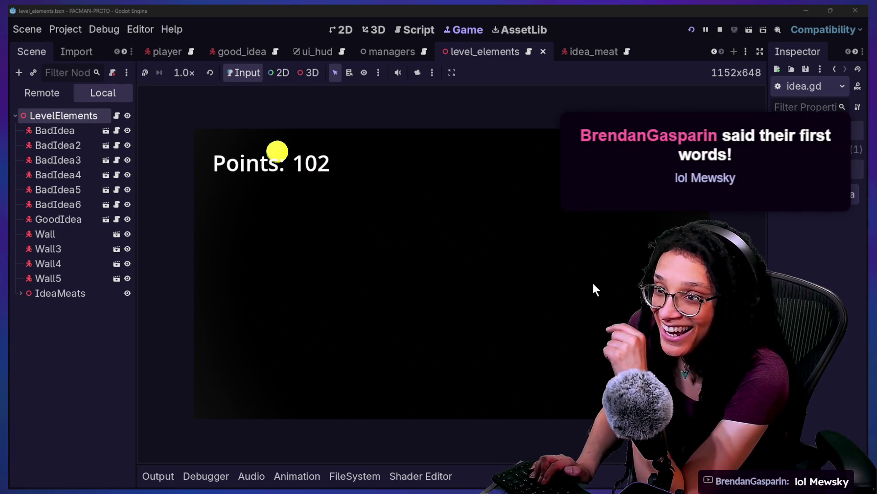
key("Right")
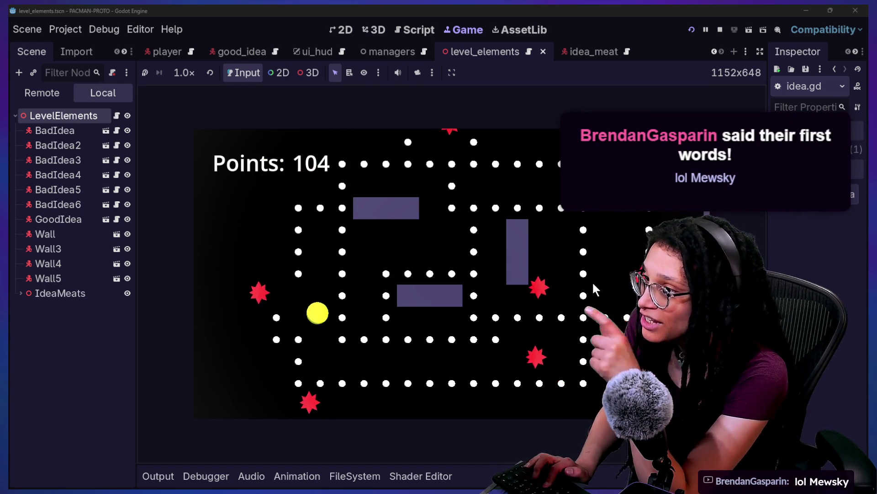
key("Up")
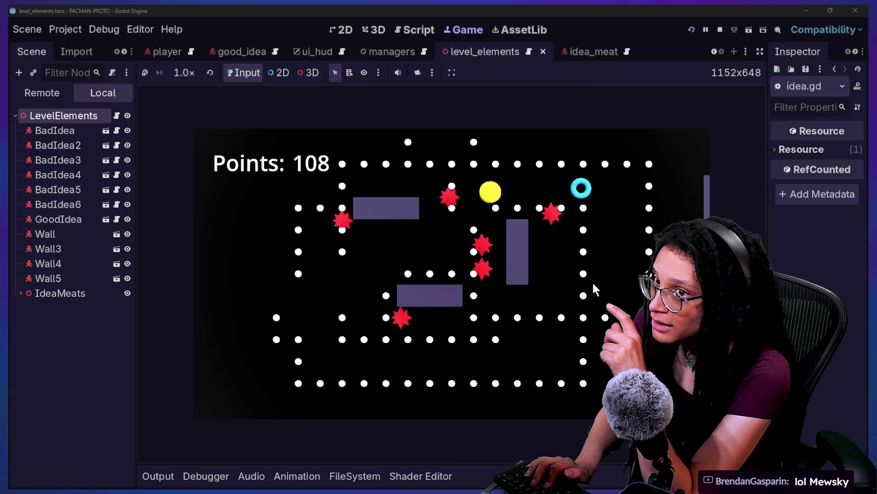
key("Down")
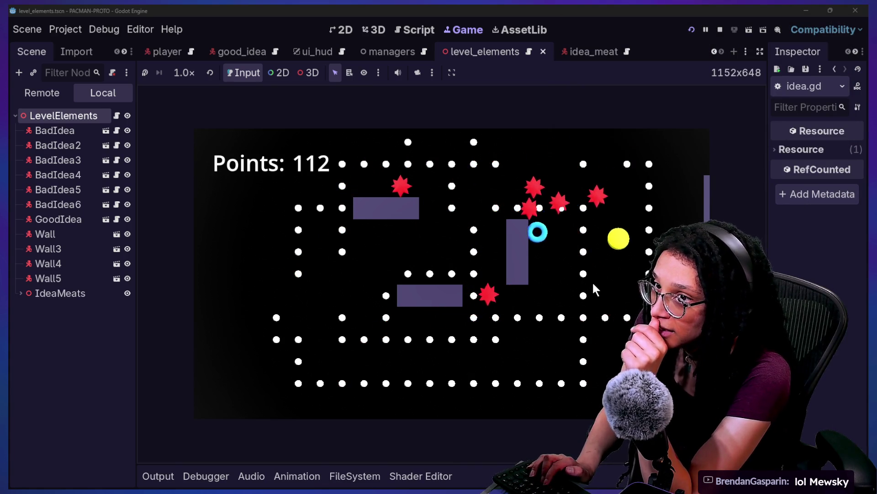
key("Left")
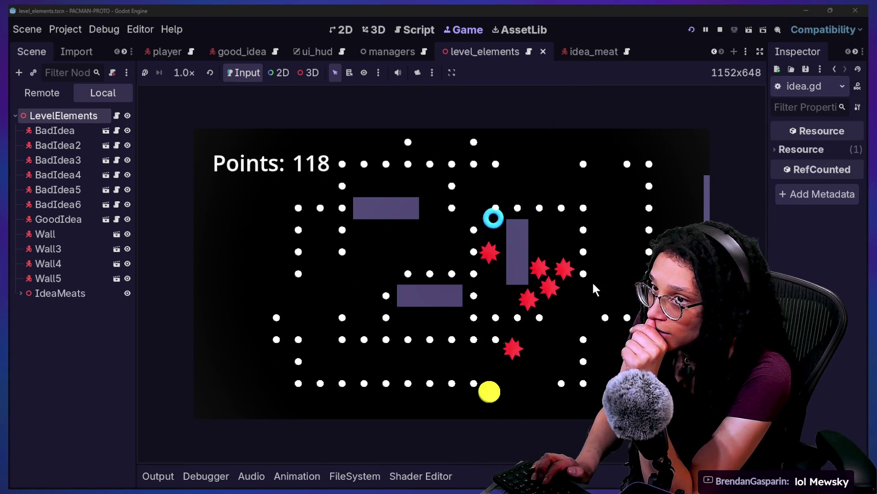
key("Up")
key("Left")
key("Up")
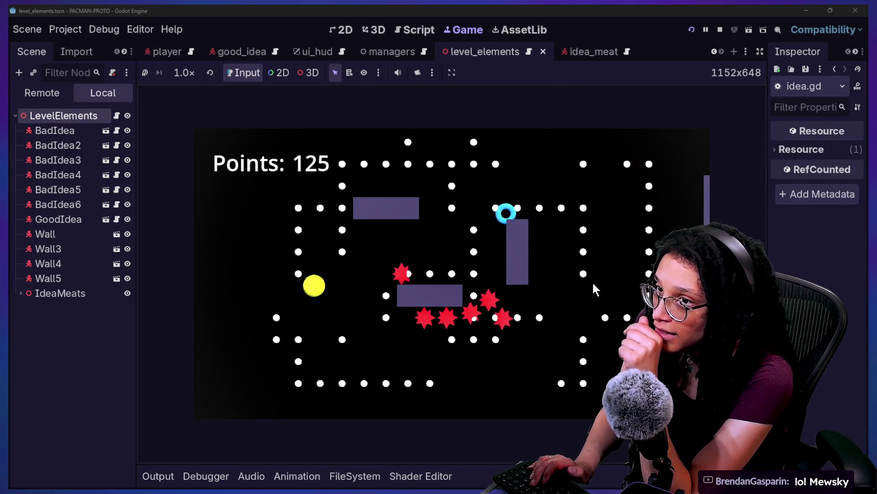
key("Right")
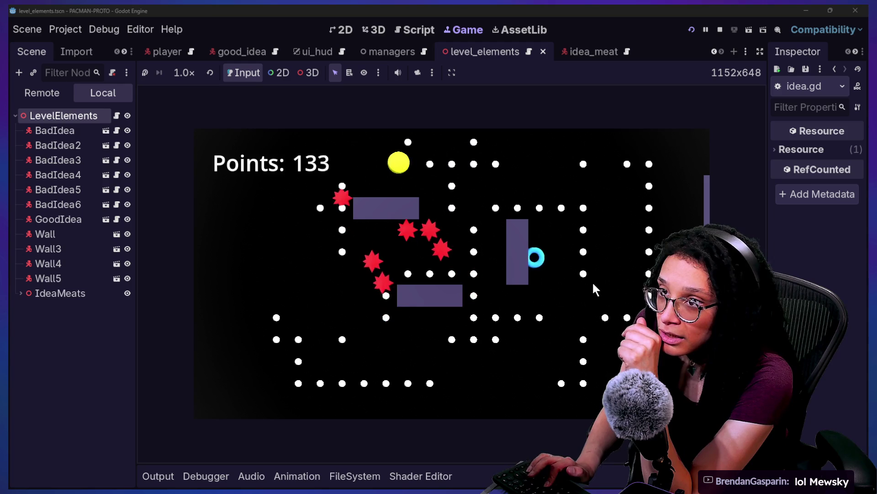
key("Down")
key("Right")
key("Down")
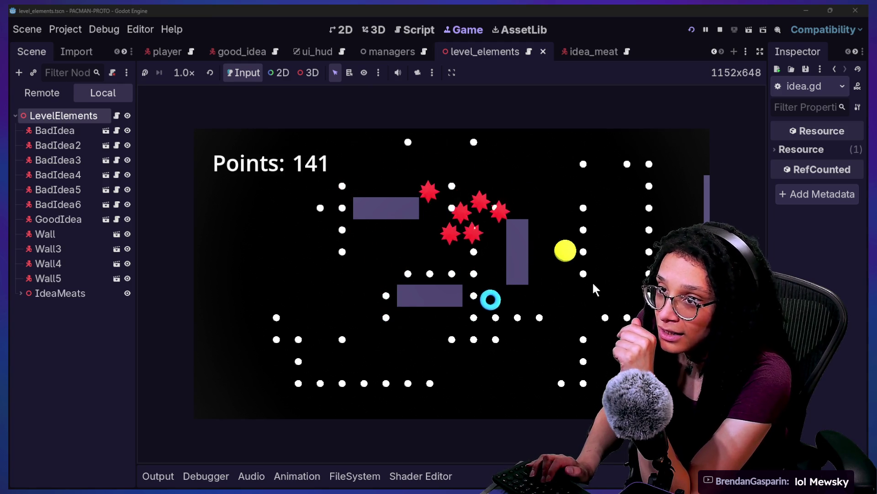
- Collect the remaining dots in the lower and upper rows until the score reaches 211
key("Left")
key("Down")
key("Left")
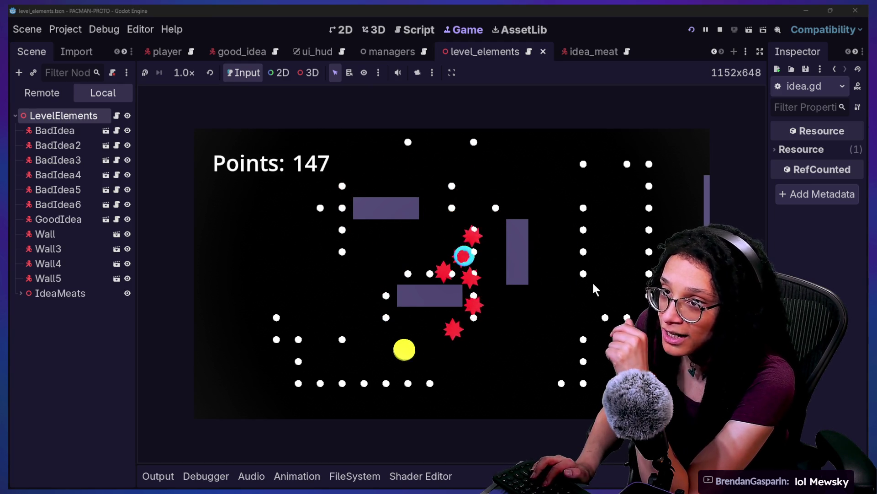
key("Up")
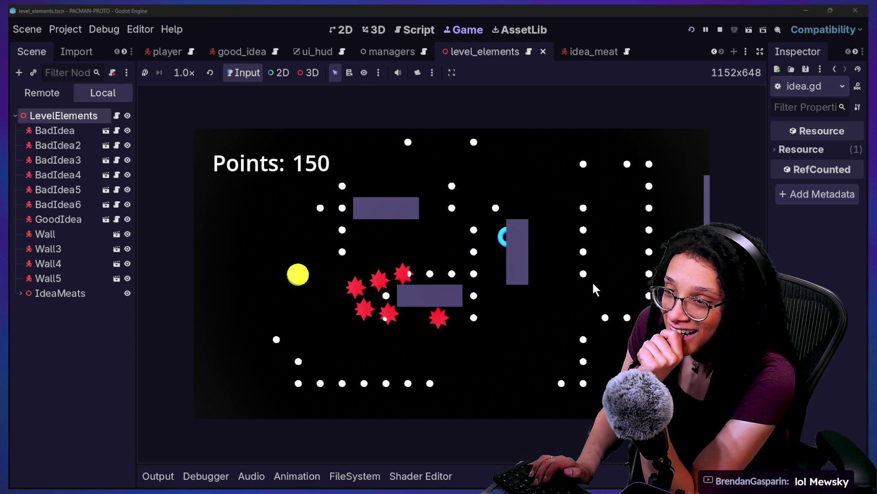
key("Right")
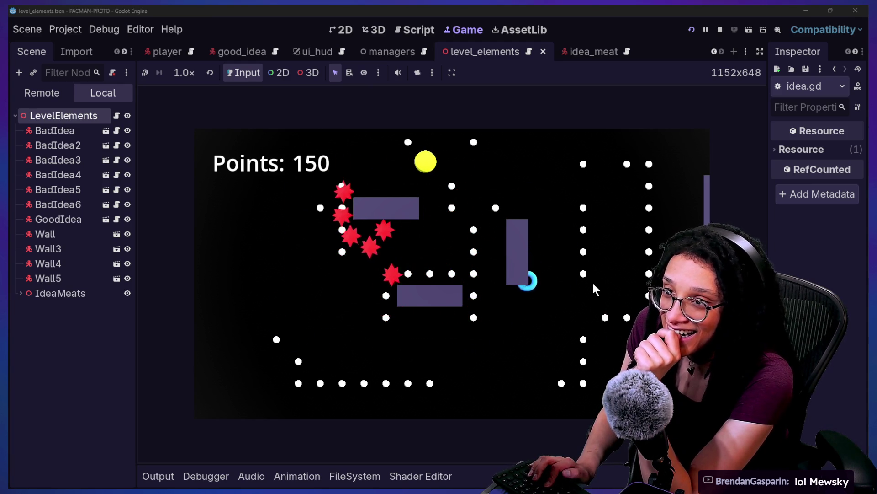
key("Down")
key("Right")
key("Down")
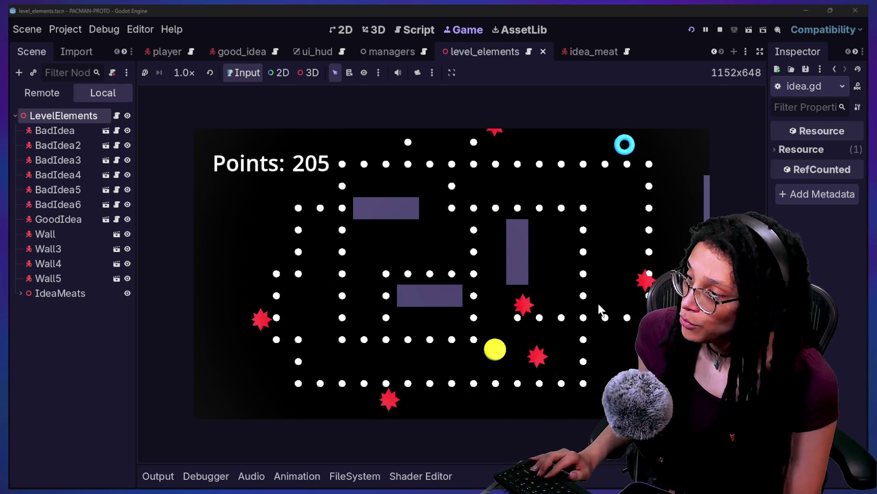
key("Left")
key("Up")
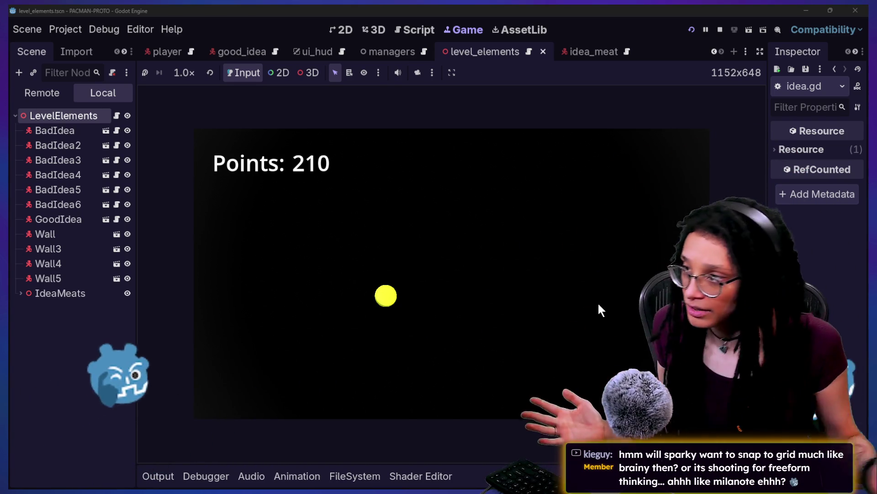
key("Up")
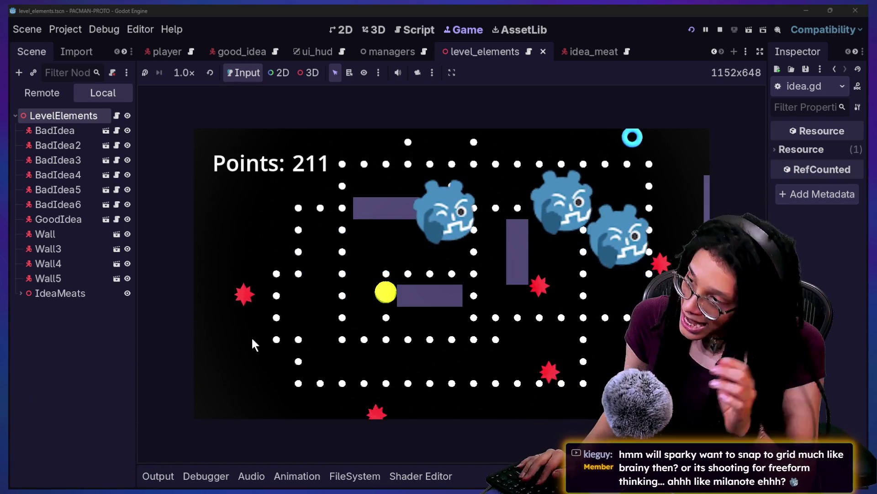
key("Right")
- Choose Catstagram, restart the running game, then Start Planning and pick Mewsky as the platform
key("Up")
key("Right")
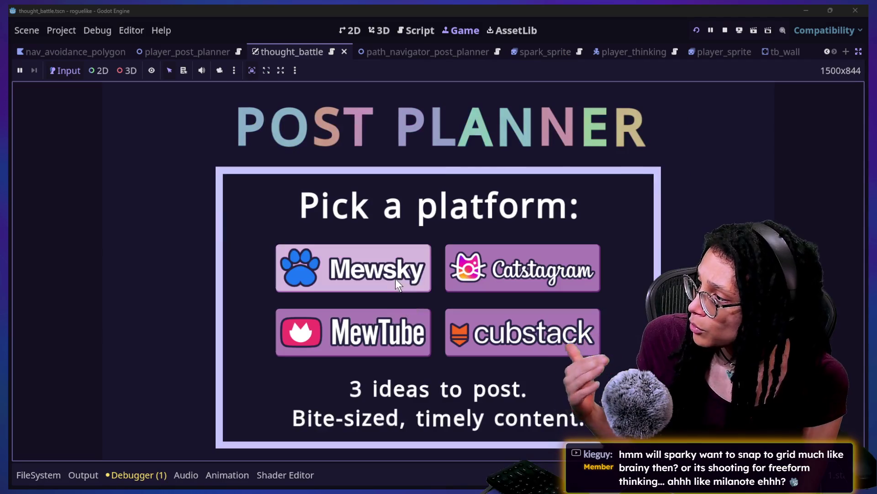
left_click(462, 268)
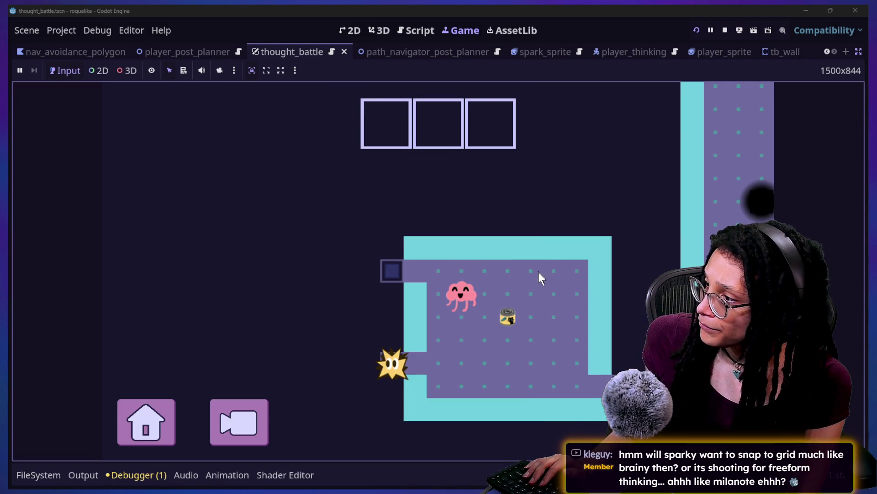
left_click(696, 30)
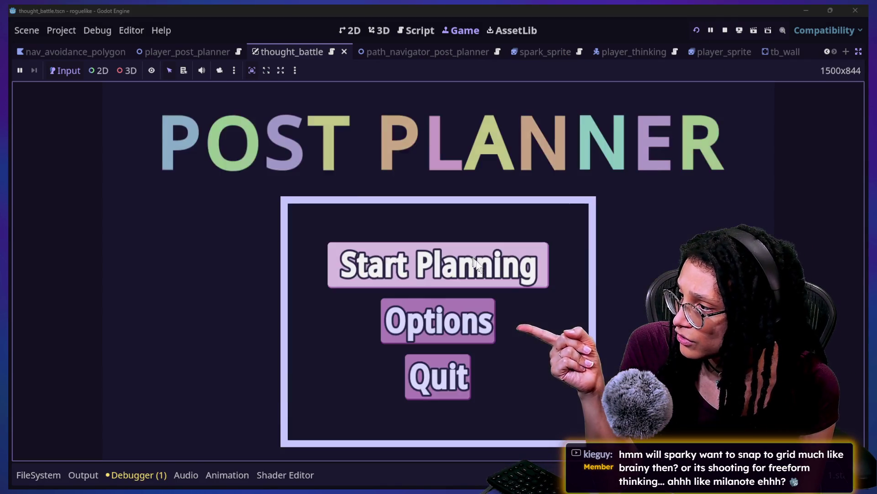
left_click(513, 267)
left_click(326, 275)
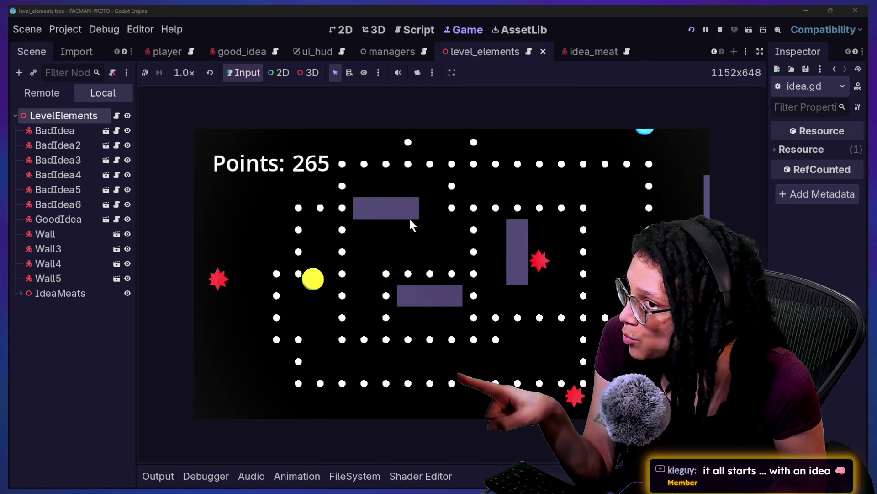
- Collect the last dots up to 278 points, then stop the game to show idea.gd
key("Right")
key("Up")
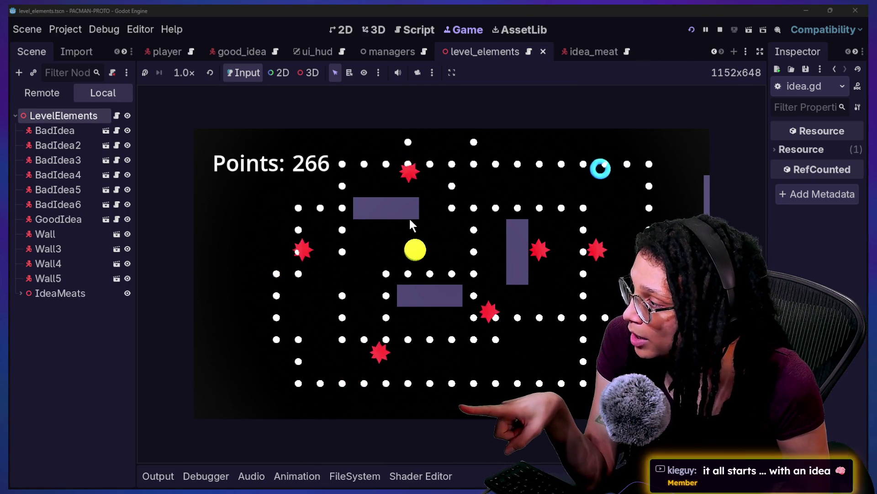
key("Up")
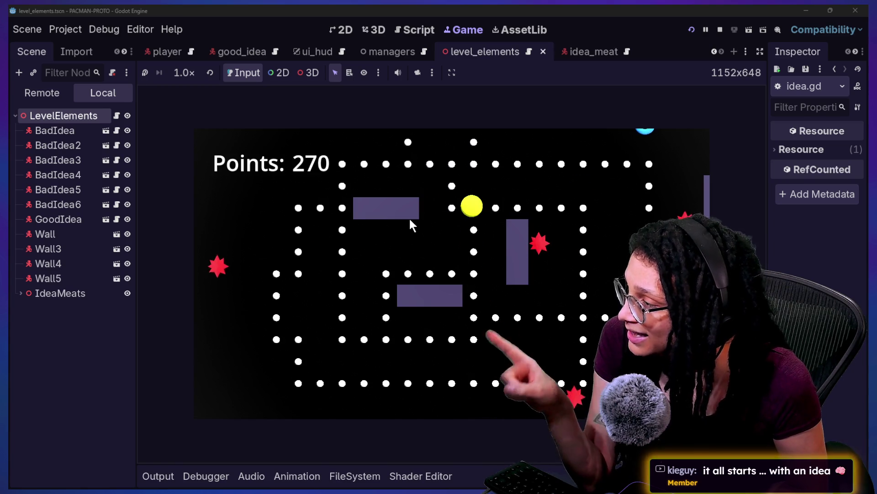
key("Down")
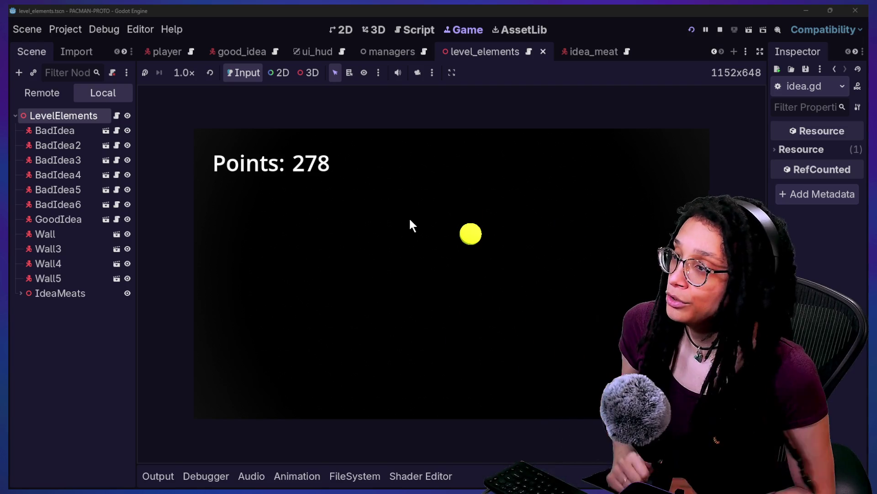
left_click(721, 29)
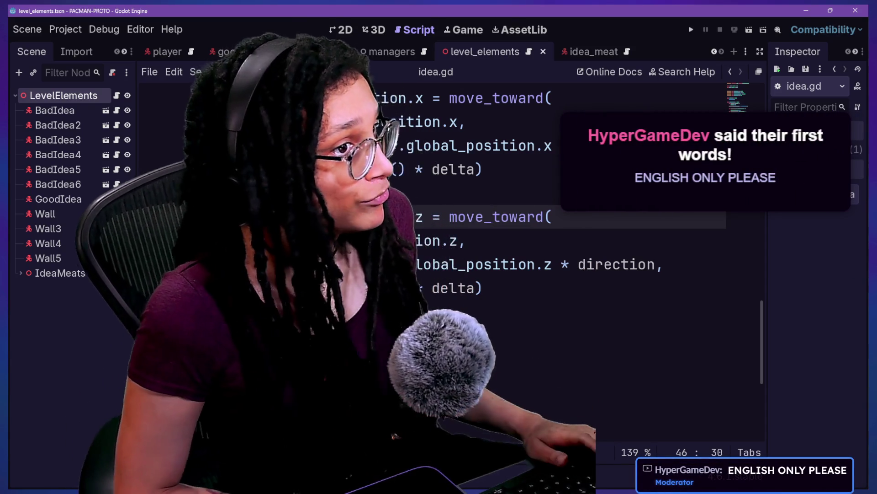
- Scroll the stream chat, then return to idea.gd to show move_toward's documentation tooltip
key("alt+Tab")
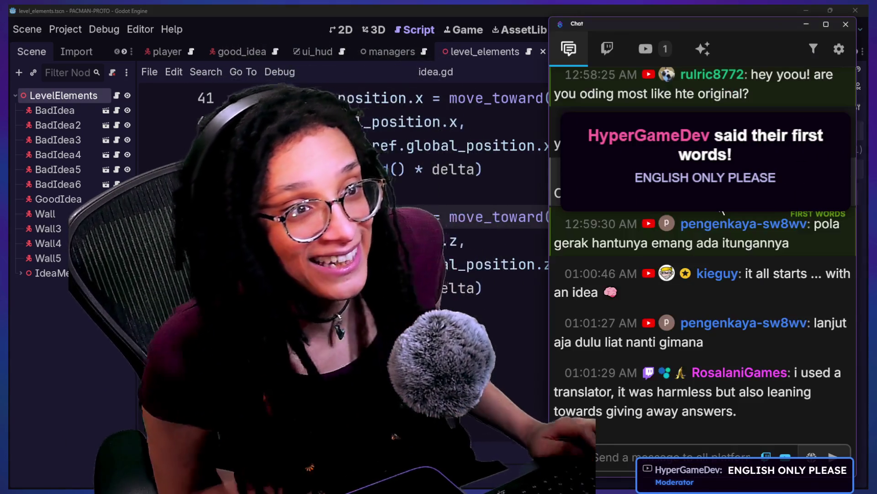
scroll(699, 277, "up", 10)
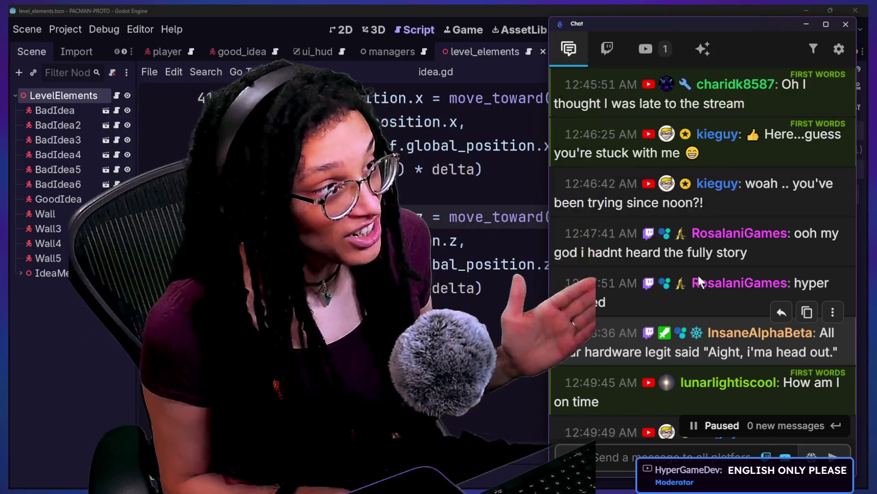
left_click(466, 210)
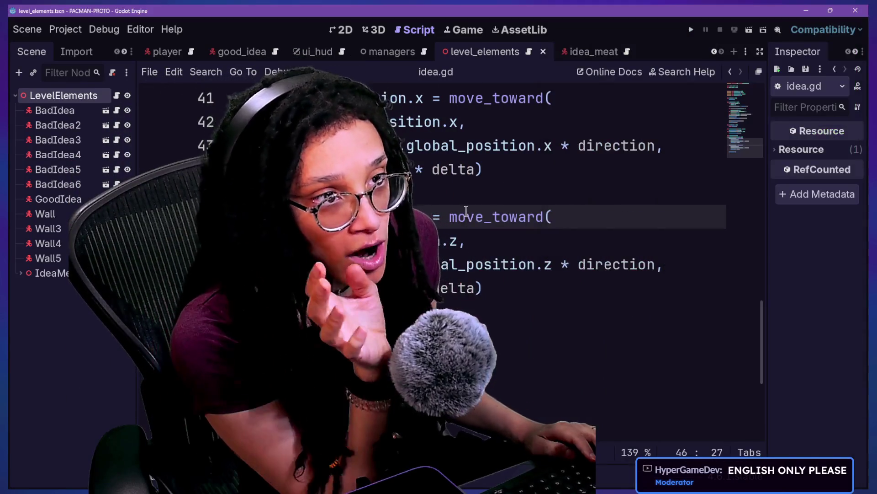
key("alt+Tab")
mouse_move(467, 211)
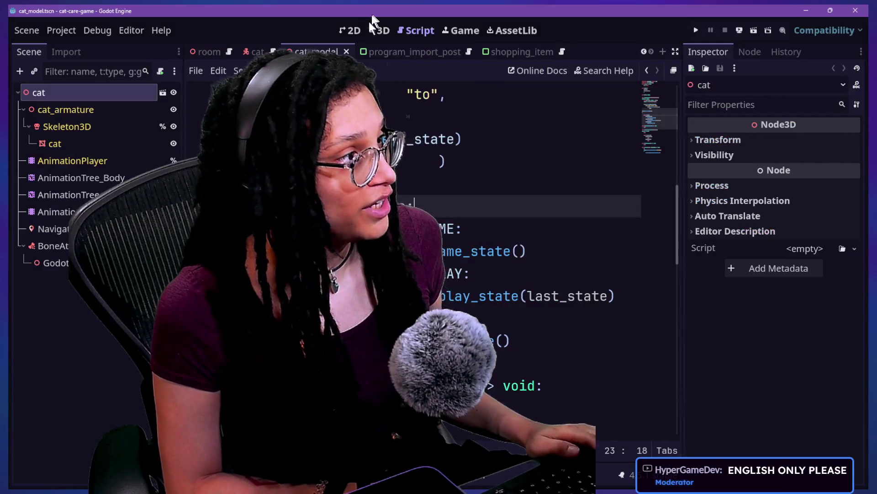
- Show the cat_model scene in the 3D view, then bring up the chat and scroll back through earlier messages
left_click(379, 30)
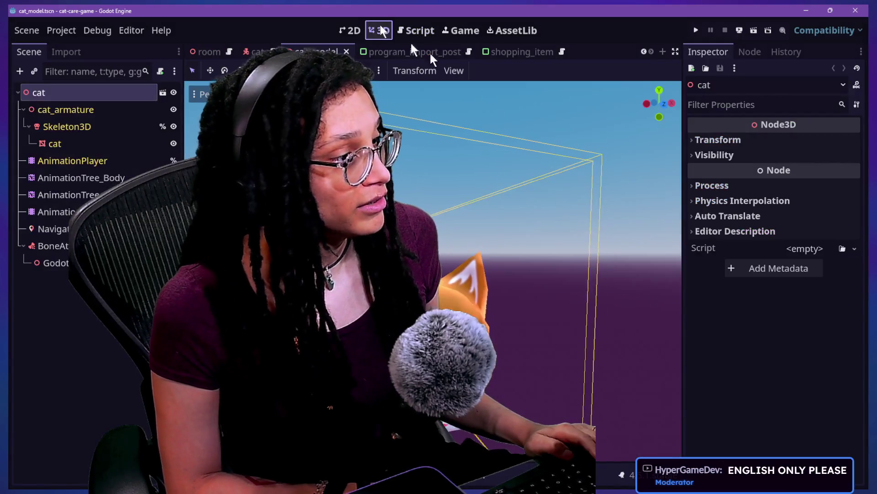
key("alt+Tab")
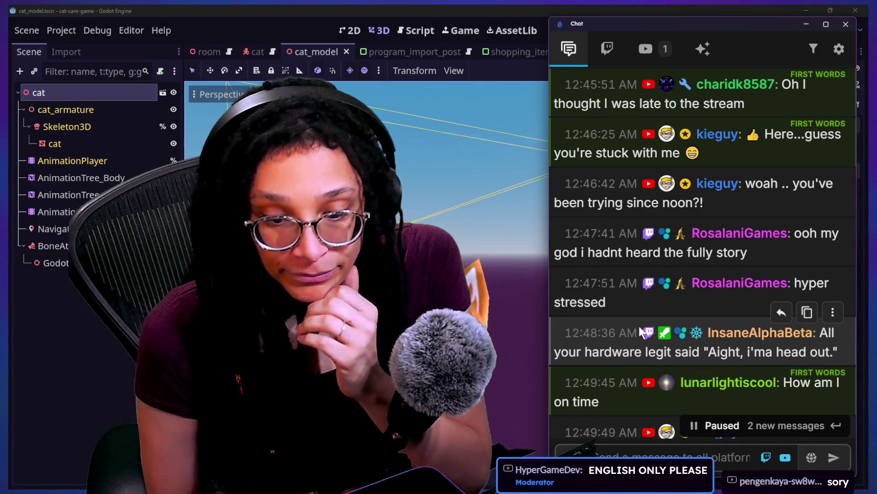
scroll(639, 325, "up", 10)
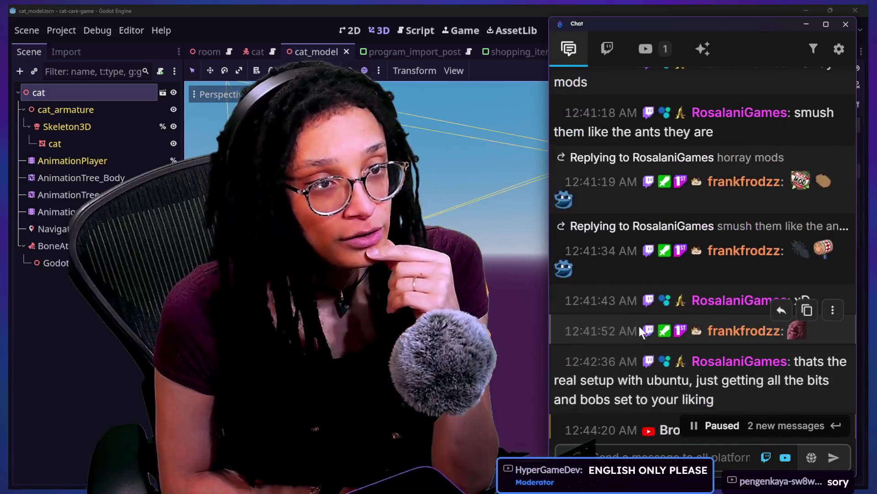
scroll(639, 326, "up", 10)
scroll(639, 326, "up", 6)
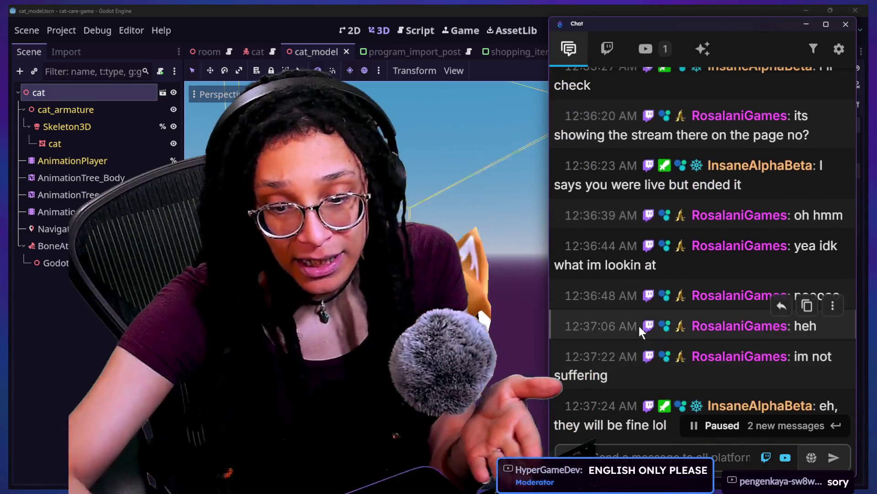
scroll(639, 326, "up", 1)
scroll(639, 325, "up", 2)
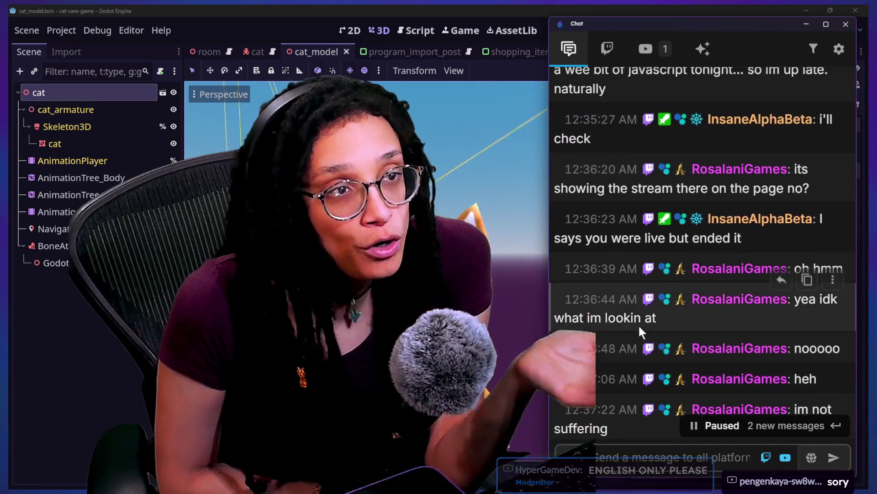
scroll(638, 324, "up", 5)
scroll(638, 324, "up", 8)
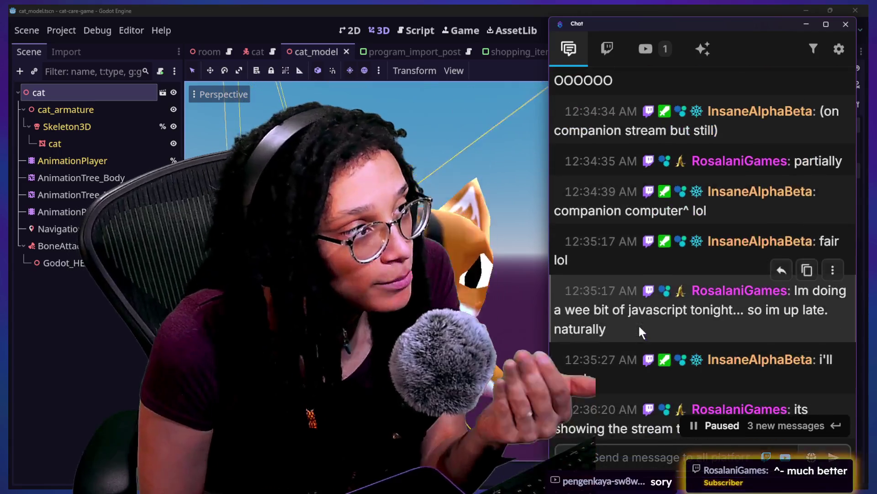
scroll(638, 324, "up", 8)
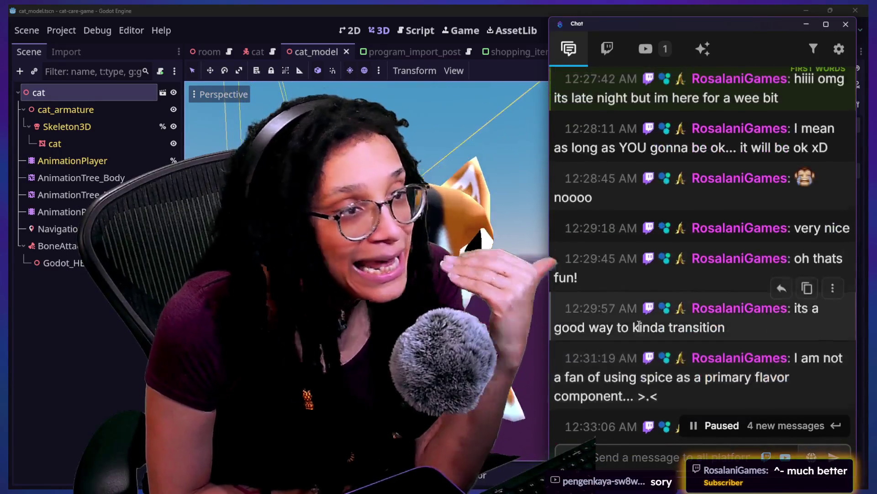
- Scroll the chat history back down to the most recent messages
scroll(638, 324, "down", 15)
scroll(638, 325, "down", 8)
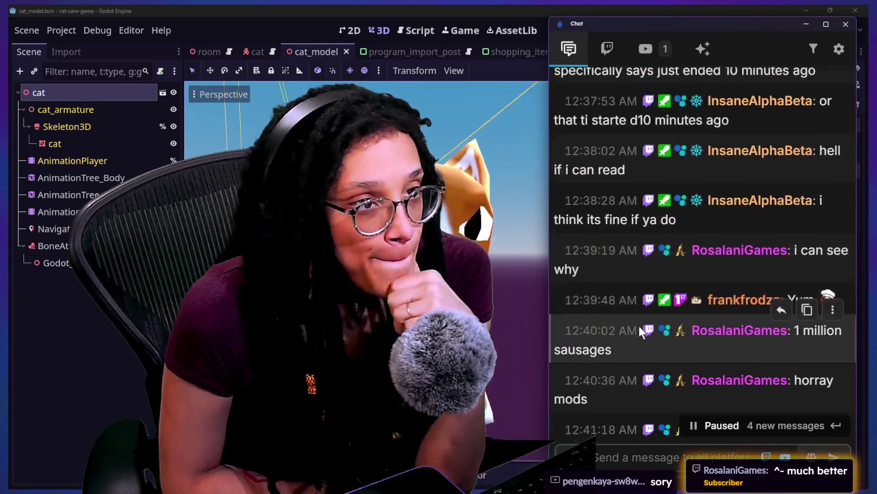
scroll(638, 324, "down", 3)
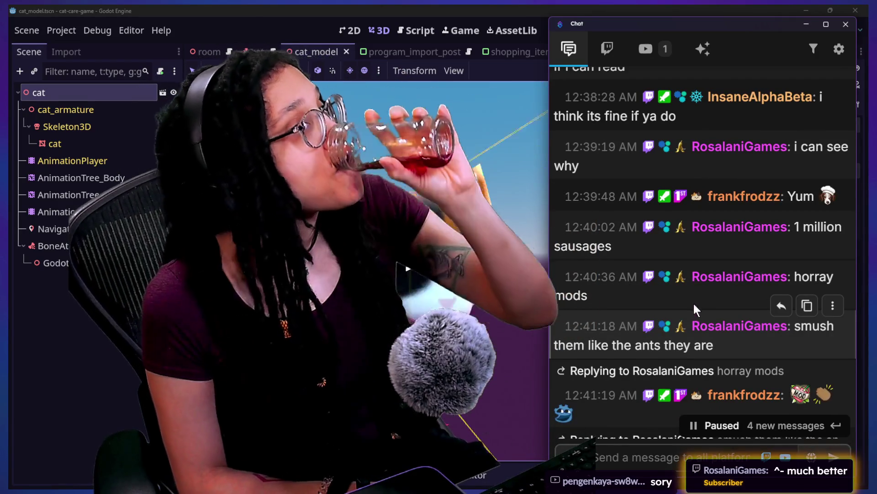
scroll(640, 319, "down", 2)
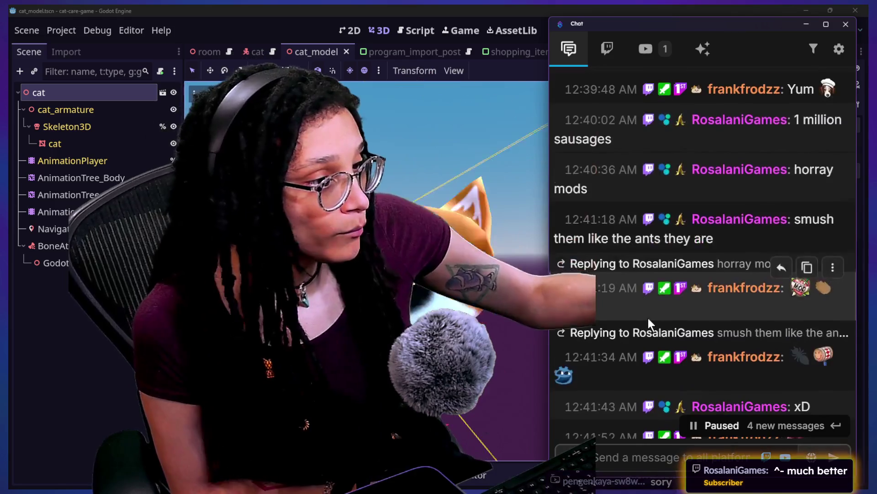
scroll(648, 318, "down", 3)
scroll(648, 317, "down", 1)
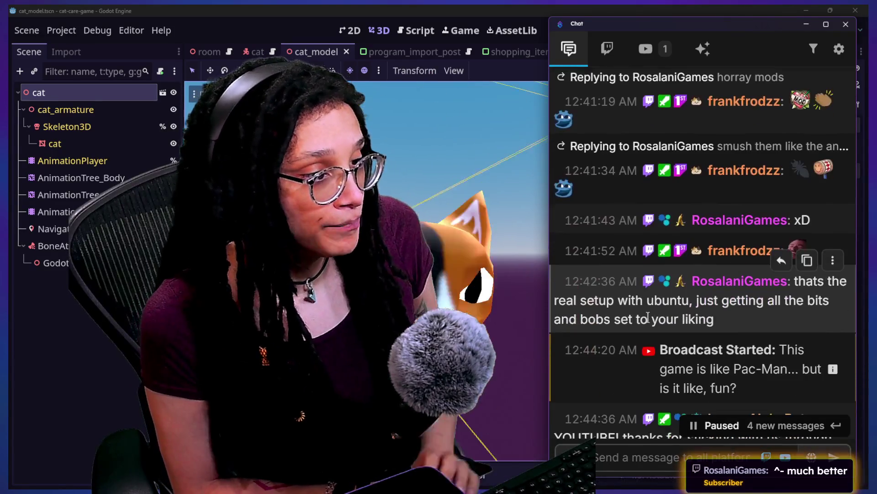
scroll(648, 317, "down", 2)
scroll(648, 318, "down", 2)
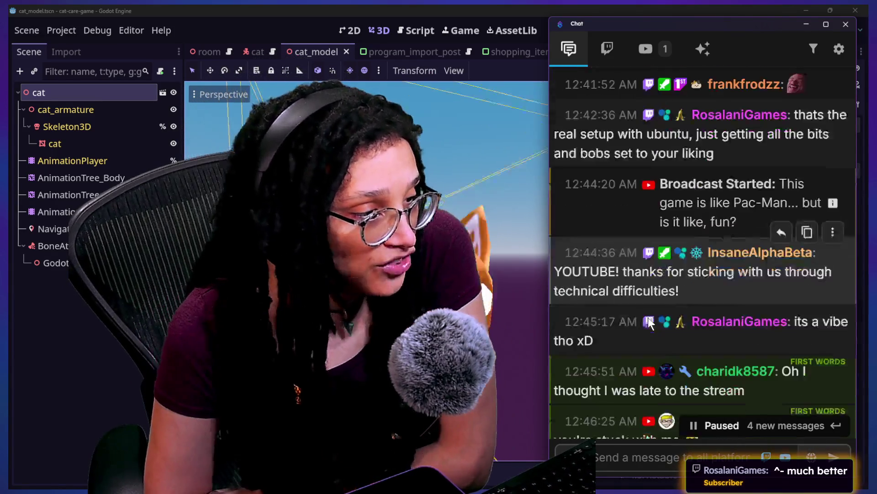
scroll(648, 317, "down", 2)
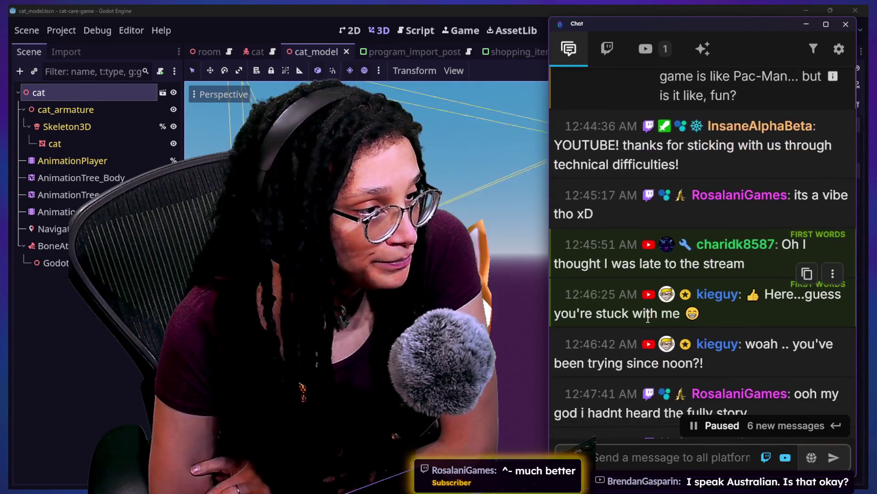
scroll(624, 371, "down", 1)
scroll(624, 371, "down", 4)
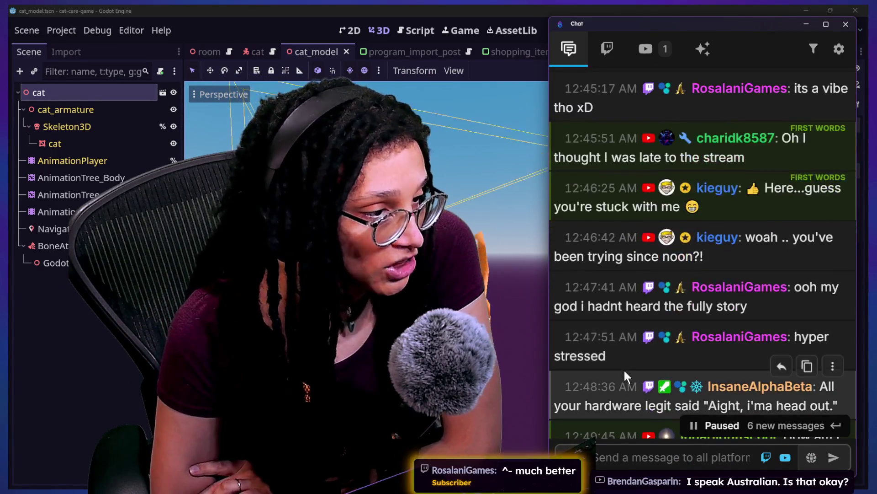
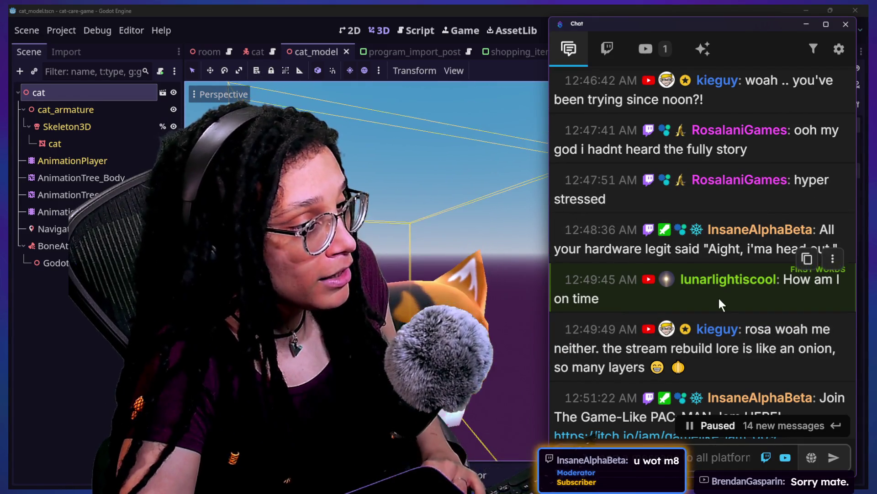
- Scroll up and down through the multistream chat messages
scroll(720, 301, "down", 1)
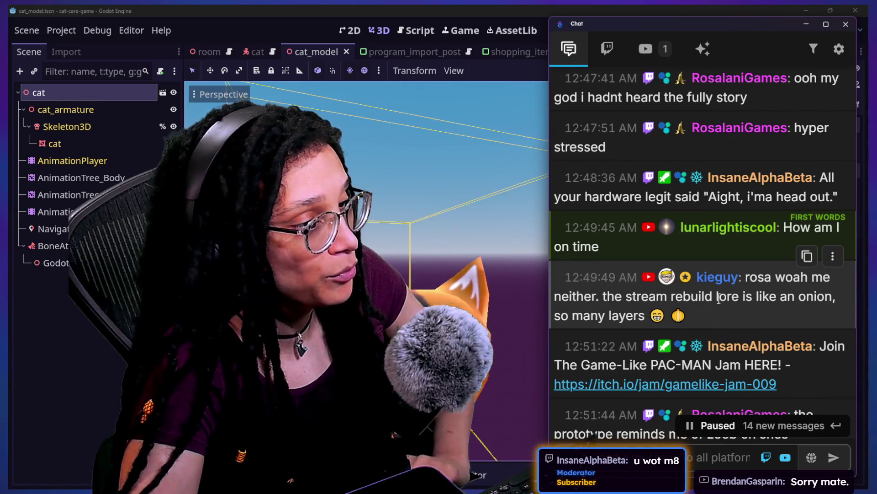
scroll(719, 299, "up", 1)
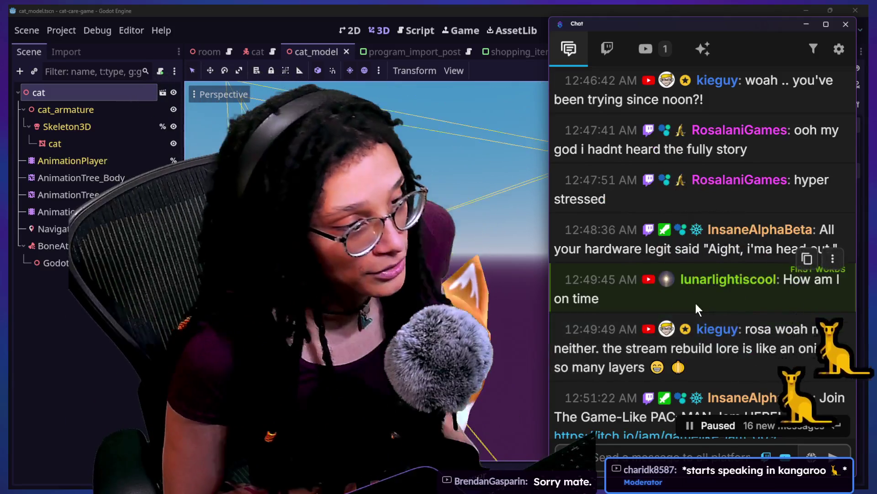
scroll(696, 303, "down", 1)
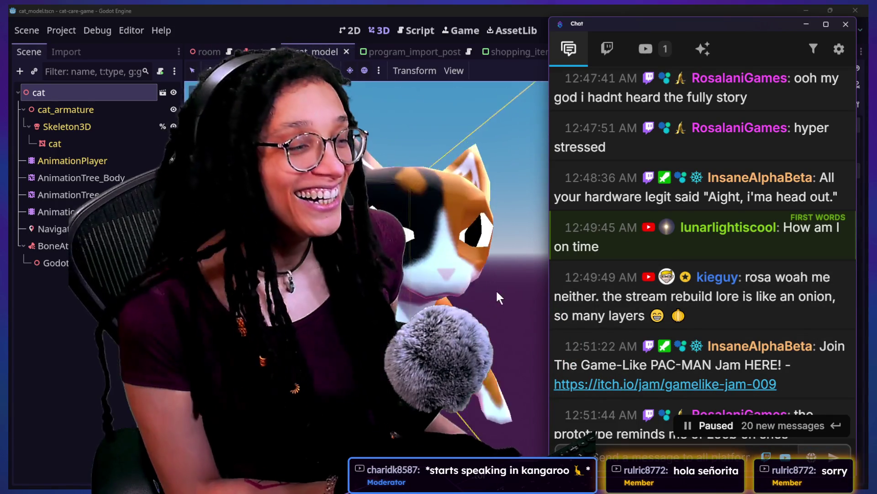
mouse_move(664, 235)
scroll(664, 235, "down", 2)
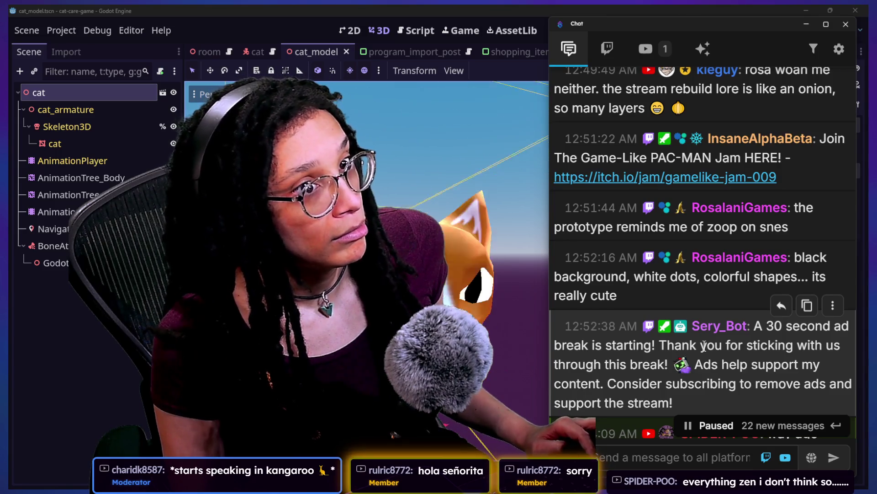
- In LibreWolf, search for 'zoop' in a new tab and open the main menu
key("alt+Tab")
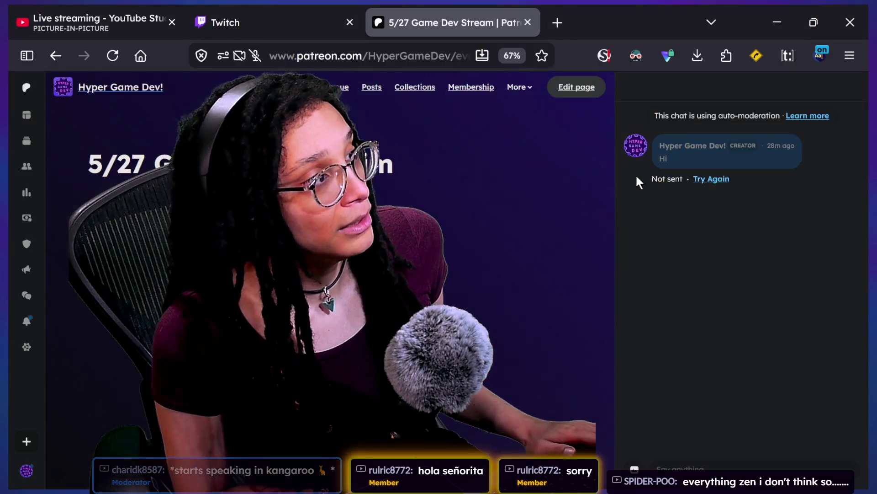
left_click(555, 23)
type("zoop")
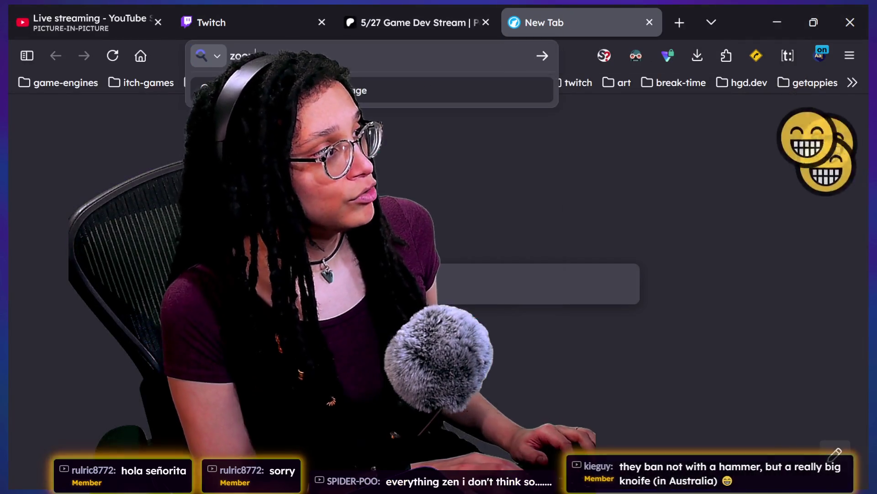
key("Return")
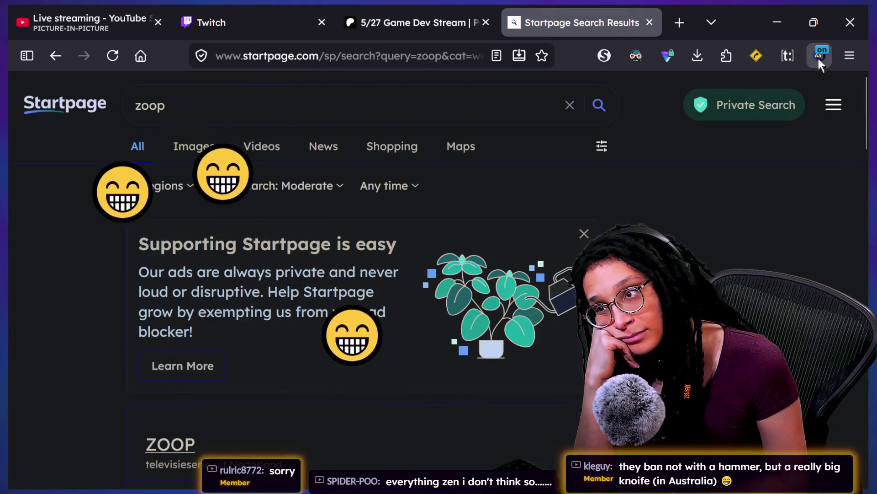
left_click(848, 56)
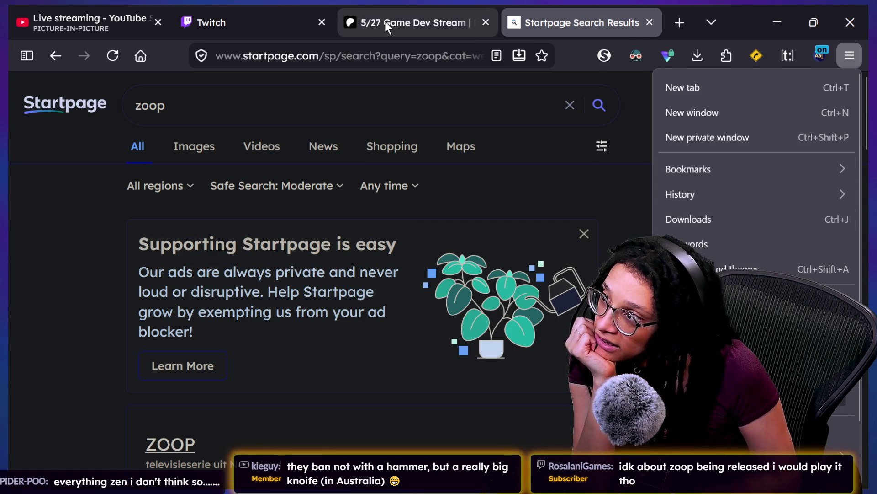
- Open Settings in a new tab, filter for 'tab', and scroll to Browser Layout
left_click(754, 431)
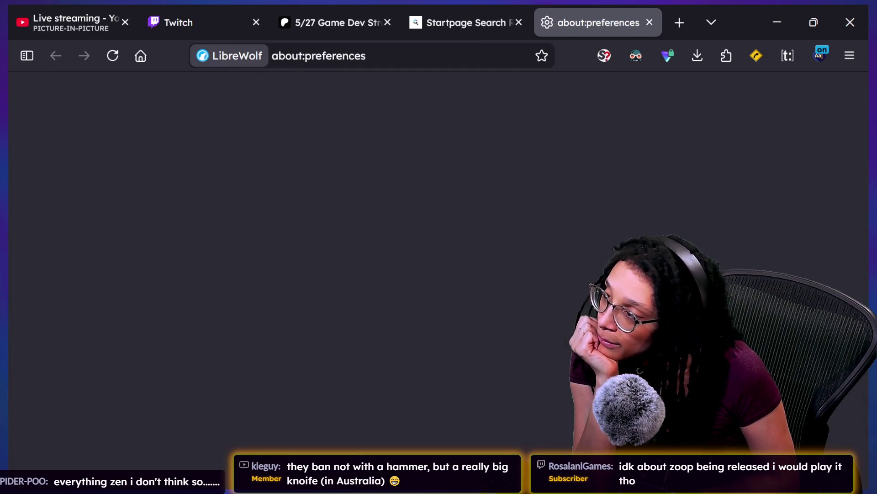
type("tab")
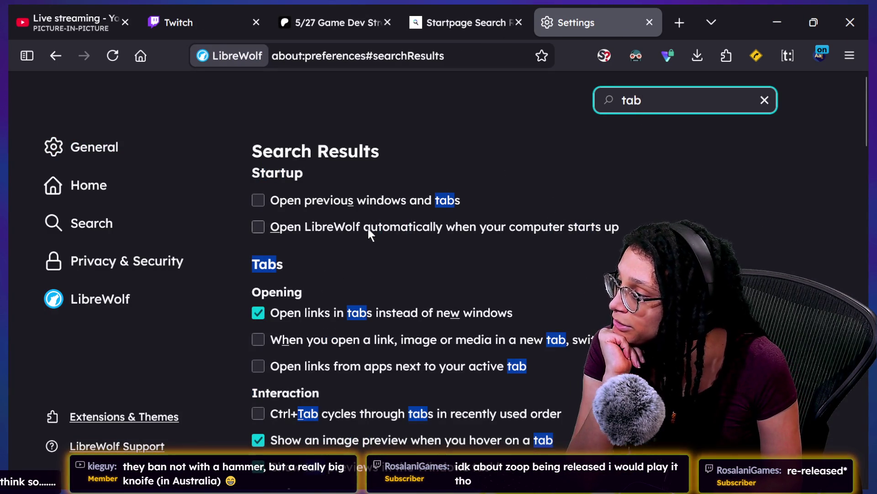
scroll(369, 229, "down", 2)
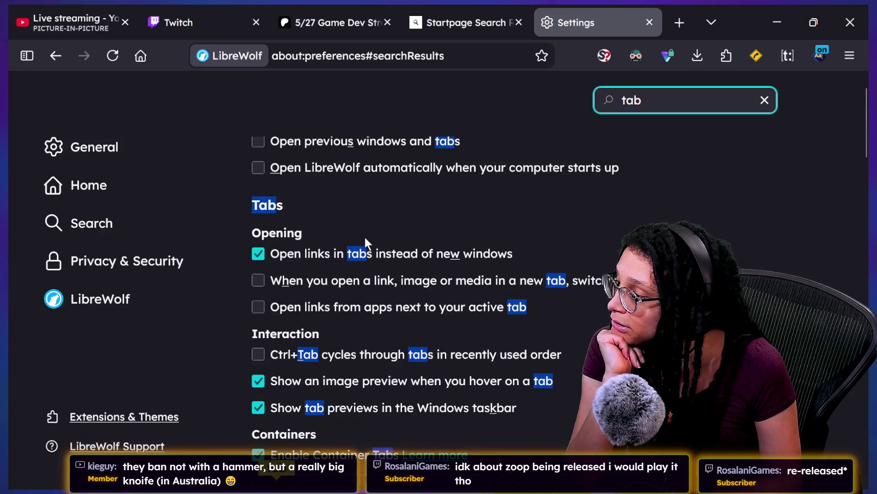
scroll(366, 243, "down", 5)
scroll(365, 242, "down", 3)
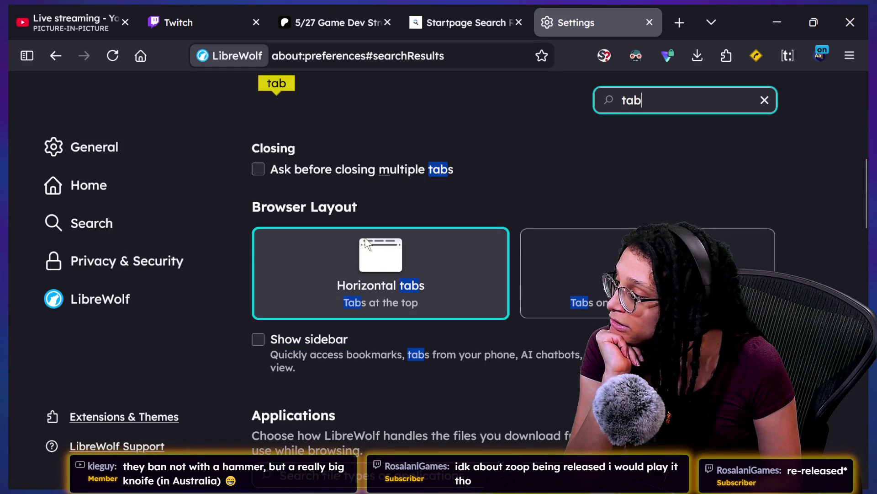
scroll(366, 242, "down", 3)
- Enable Show sidebar, toggling it off once before turning it back on
left_click(322, 252)
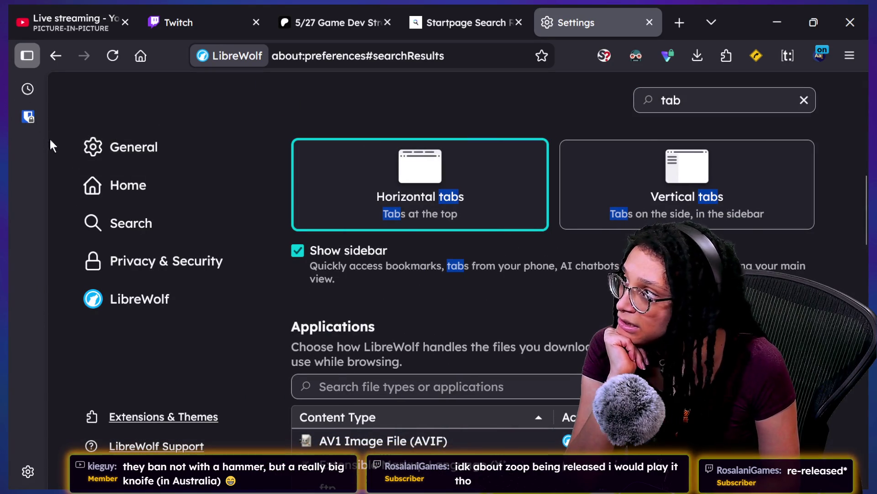
left_click(412, 253)
scroll(422, 288, "down", 5)
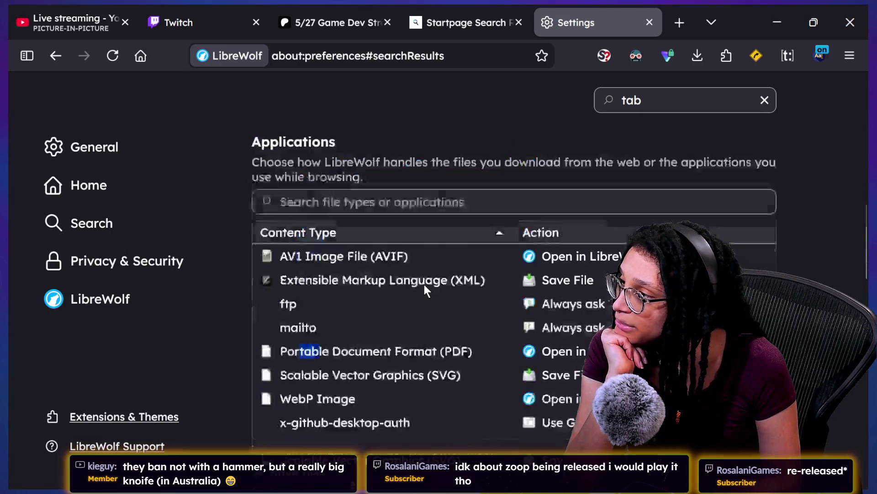
scroll(424, 288, "up", 4)
left_click(309, 223)
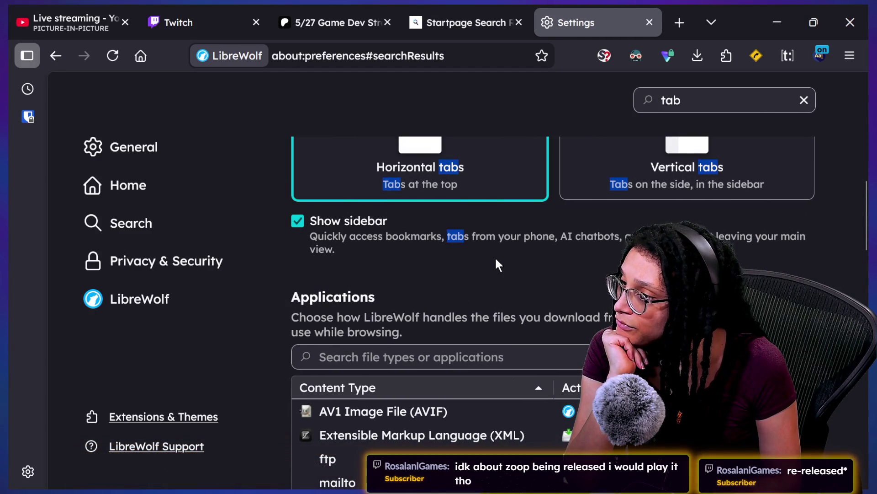
scroll(497, 263, "up", 2)
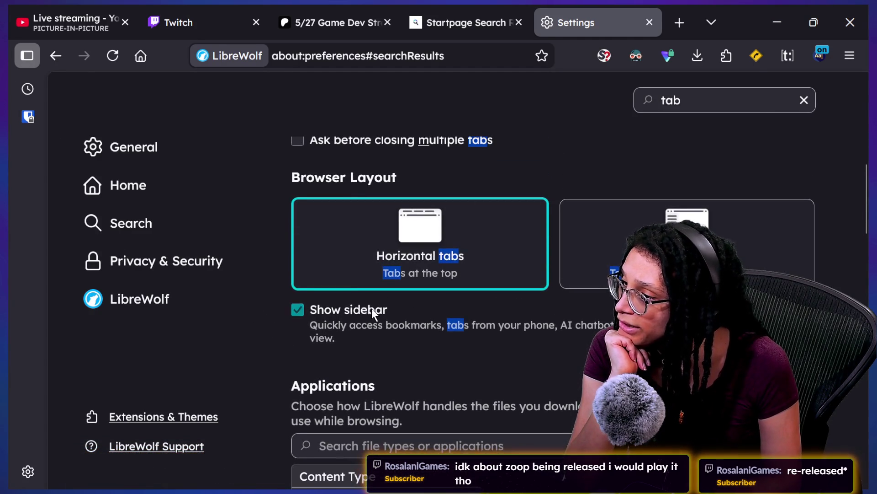
- Switch the browser layout to Vertical tabs and dismiss the pinned-tabs promo
left_click(571, 267)
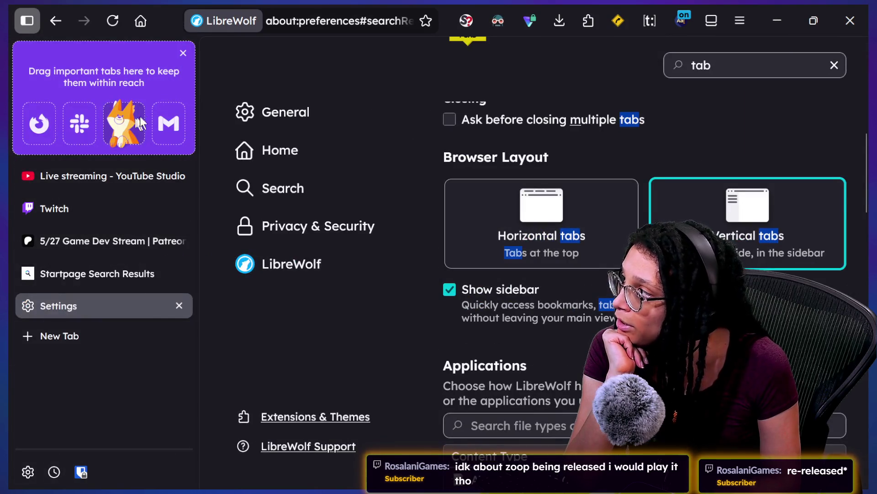
left_click(183, 53)
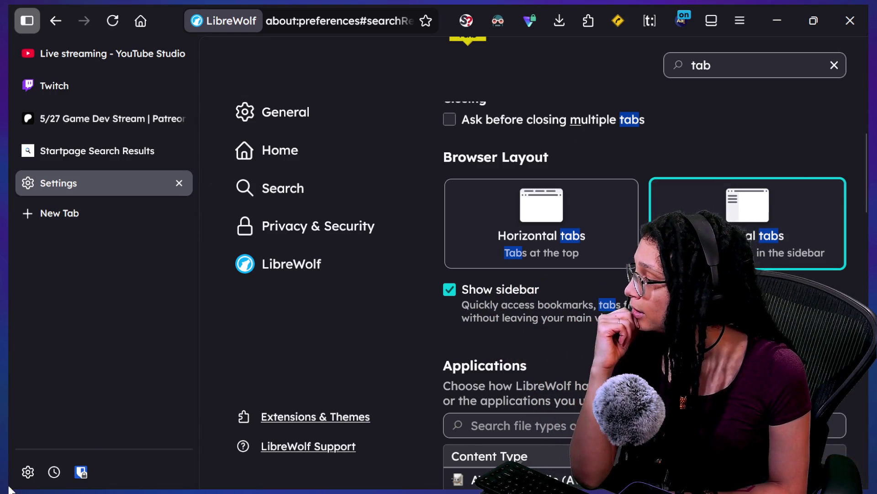
left_click(24, 472)
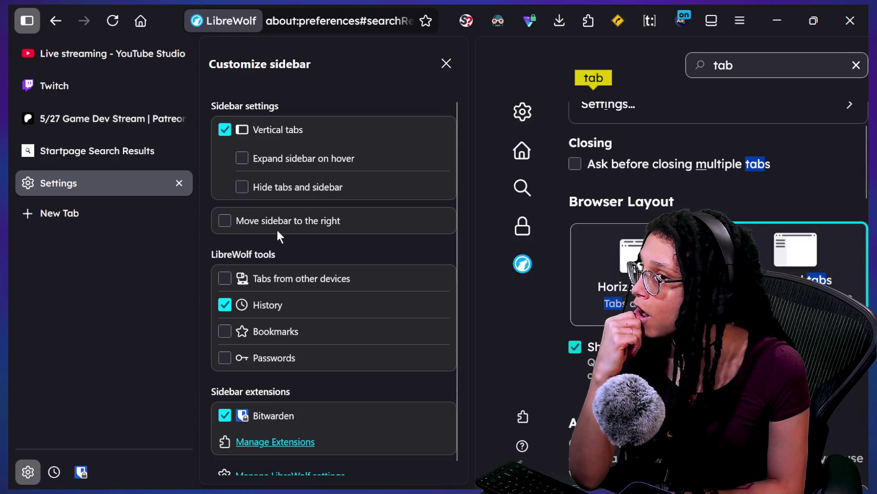
- Move the sidebar to the right and try the expand-on-hover and hide-tabs options
left_click(264, 221)
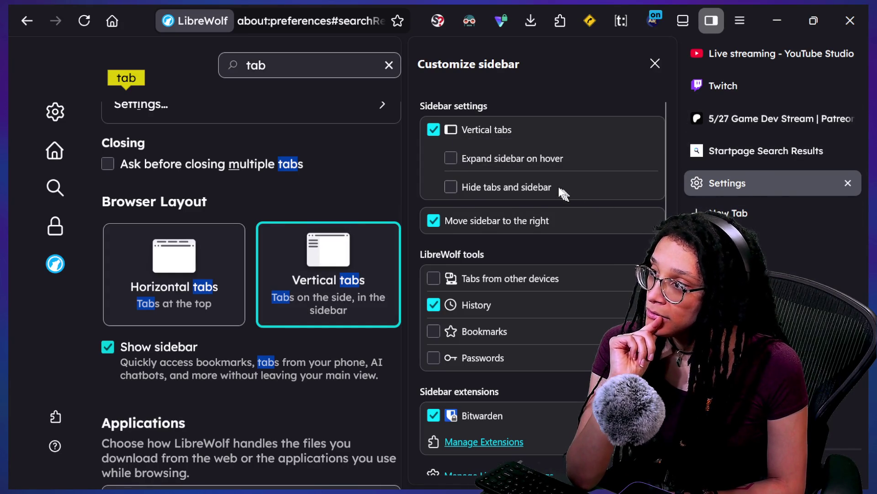
left_click(534, 161)
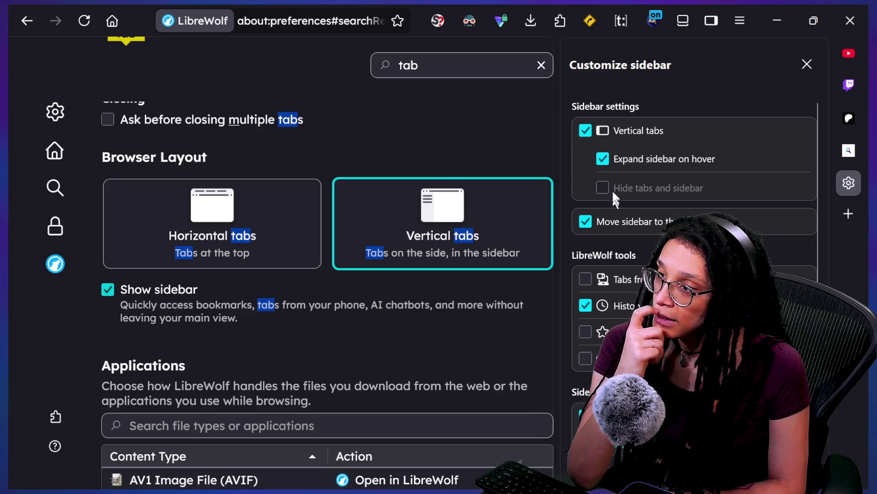
left_click(603, 160)
left_click(493, 186)
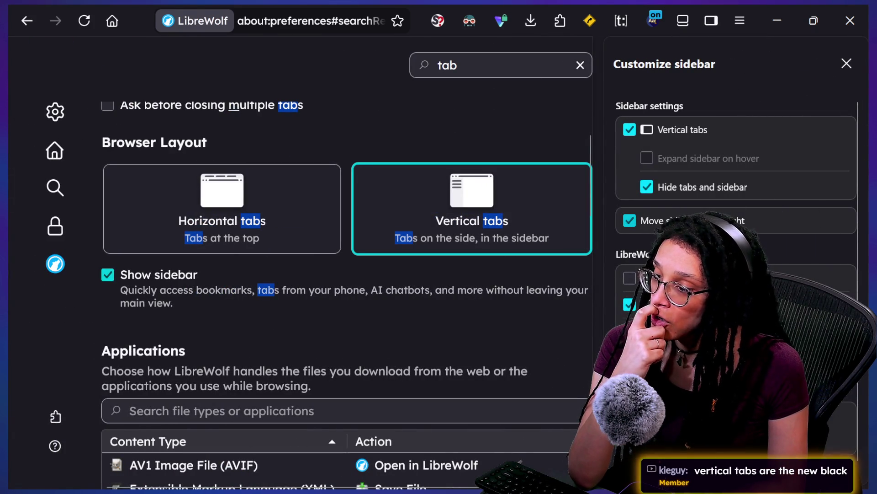
scroll(649, 211, "down", 1)
scroll(749, 169, "up", 1)
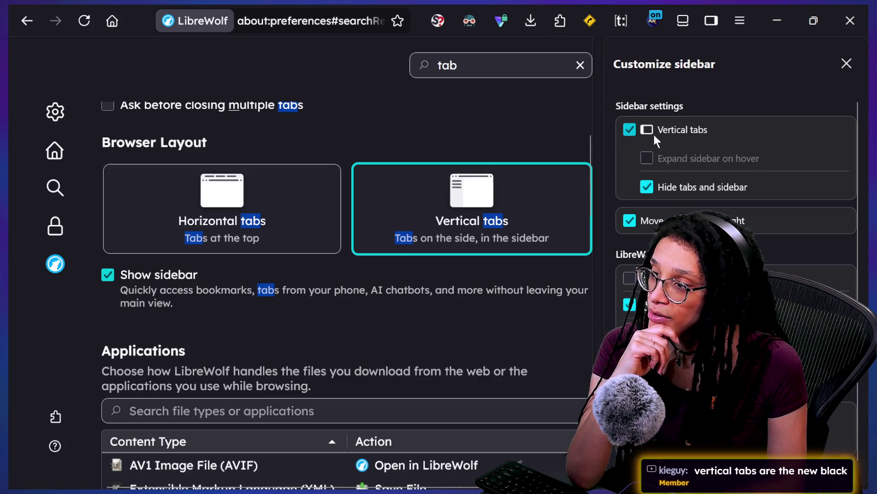
scroll(702, 187, "down", 1)
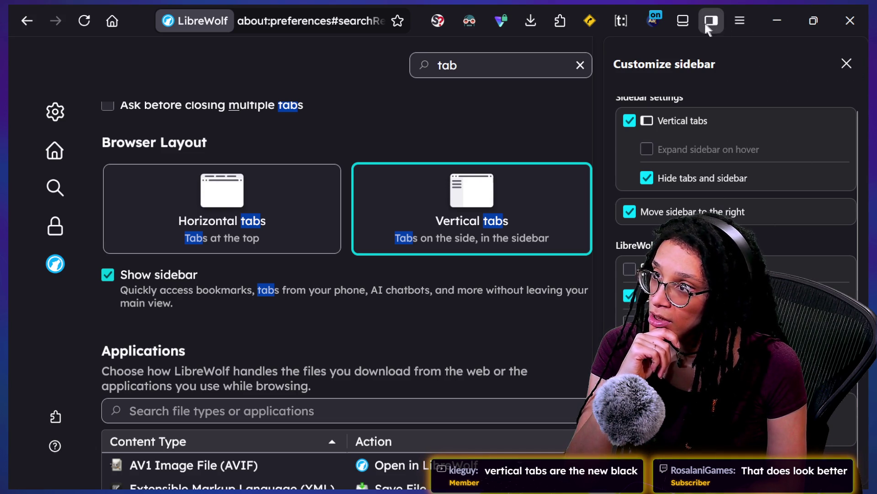
- Restore the vertical tab list and set the sidebar to expand on hover
left_click(741, 21)
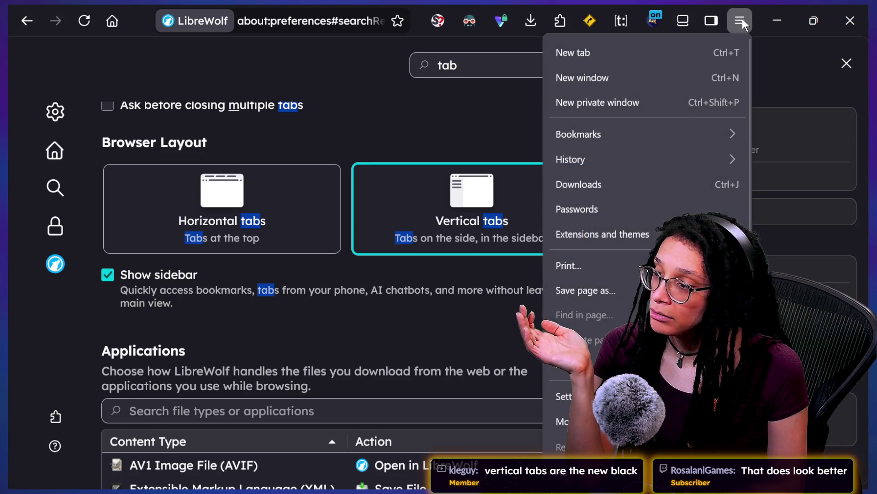
left_click(741, 21)
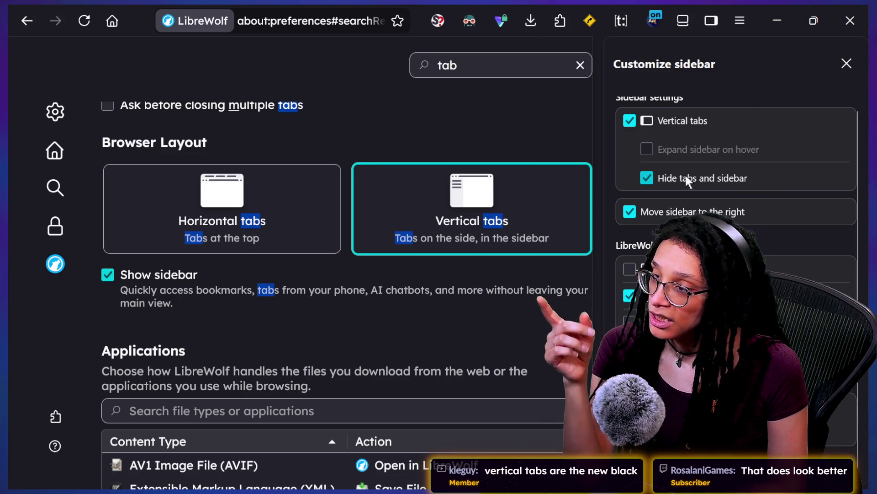
left_click(649, 170)
left_click(498, 155)
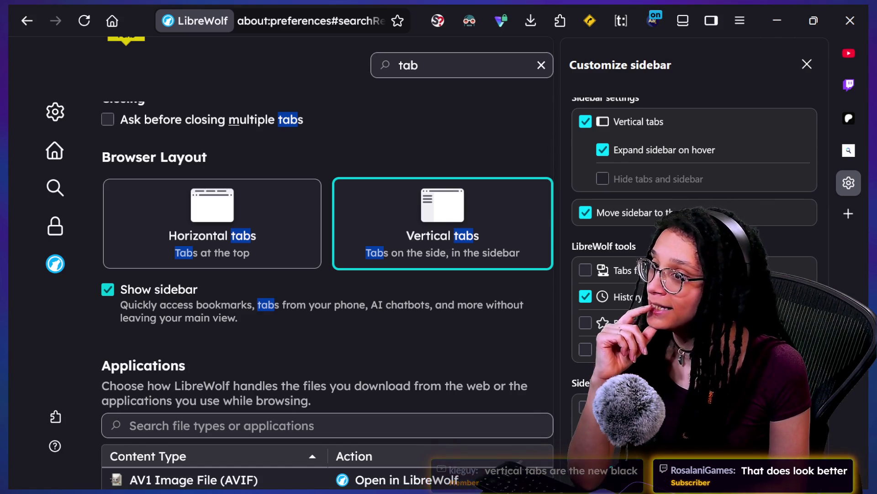
mouse_move(814, 117)
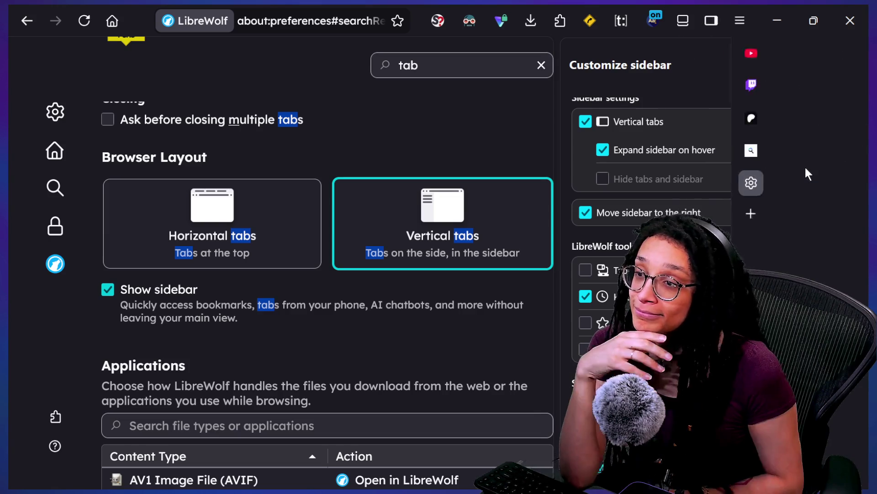
- Return to the Startpage 'zoop' results, dismissing the support banner and sidebar options
left_click(811, 149)
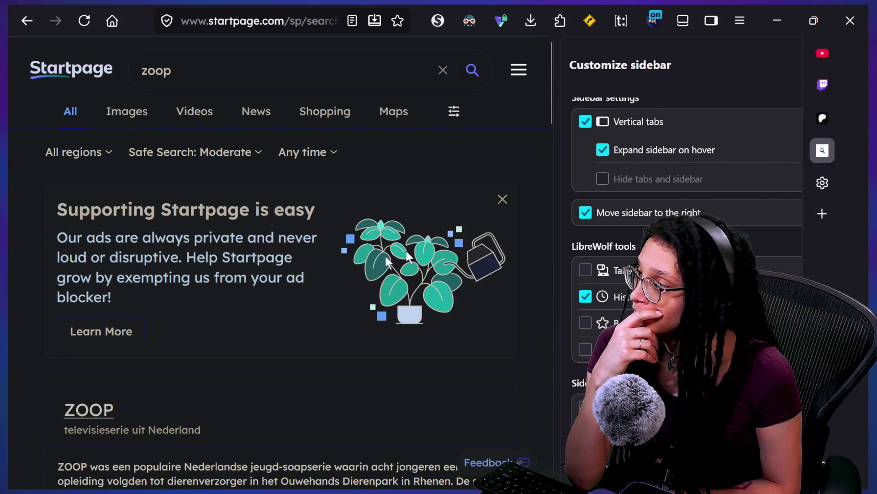
left_click(504, 192)
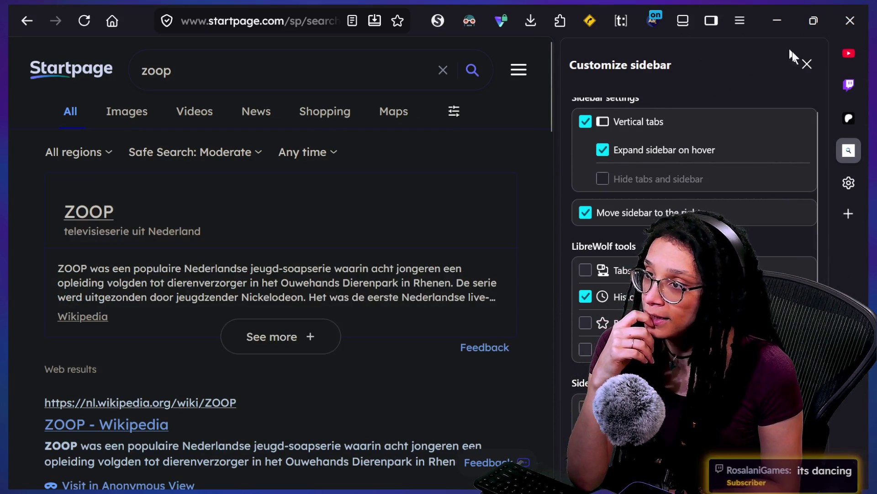
left_click(807, 64)
scroll(217, 392, "down", 1)
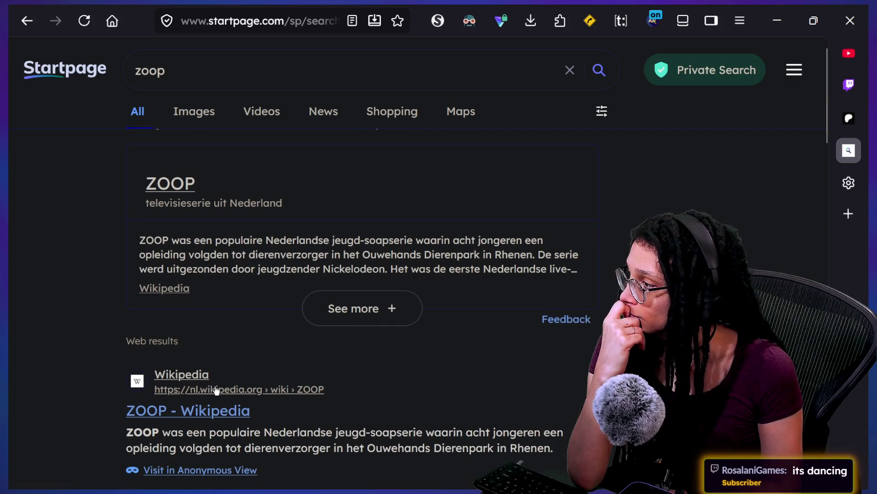
scroll(217, 392, "up", 1)
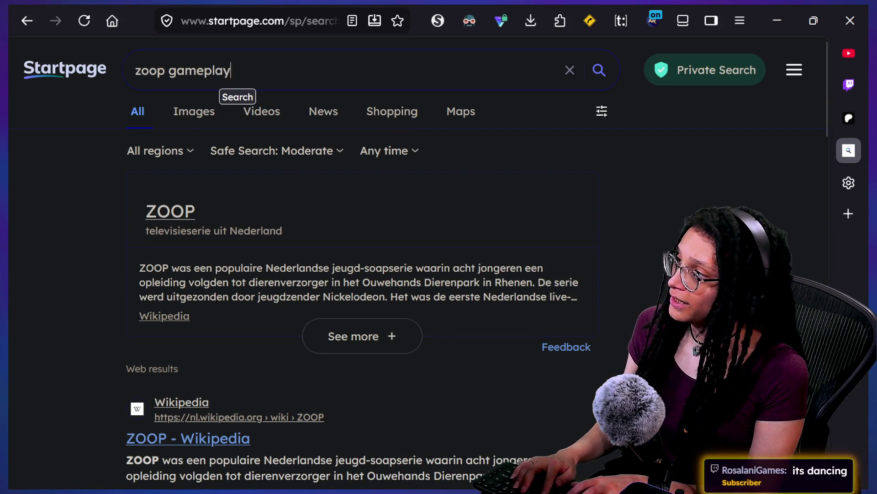
- Search for 'zoop gameplay snes' and open the 'Zoop - SNES Gameplay' YouTube result
type("nes")
key("Return")
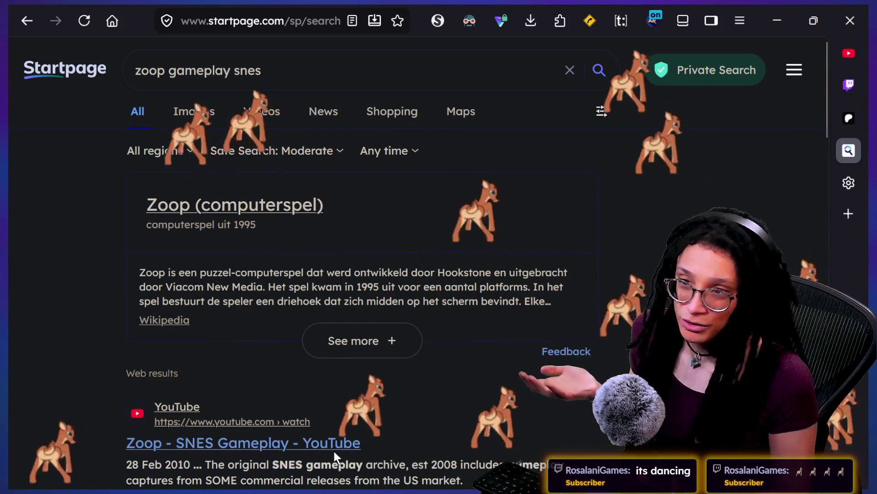
double_click(334, 450)
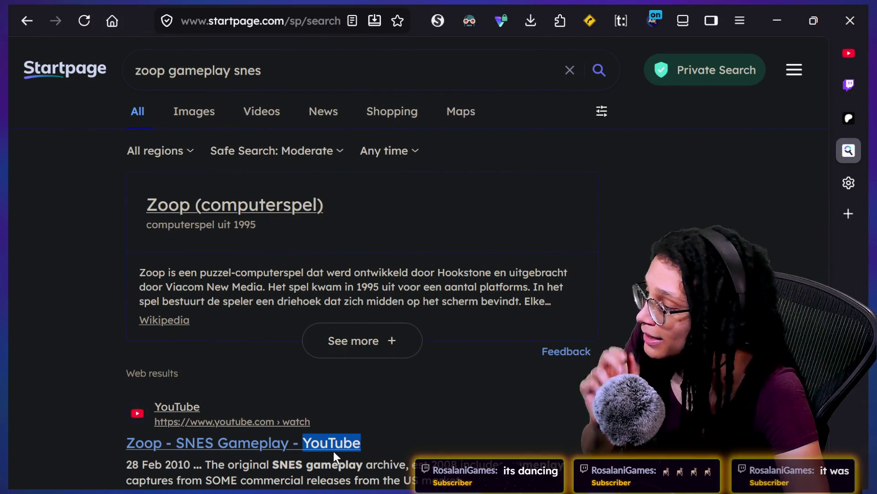
left_click(350, 453)
left_click(350, 449)
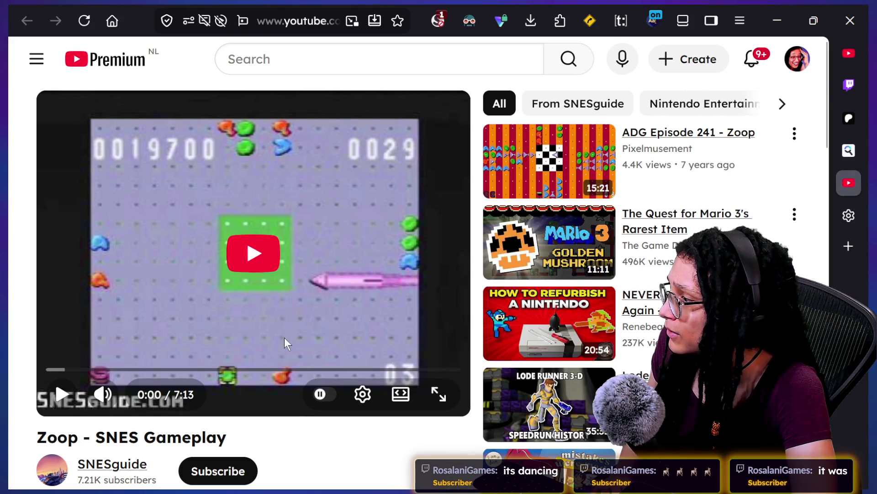
- Mute the video, seek to about 1:21, and switch YouTube to Dark theme
left_click(102, 394)
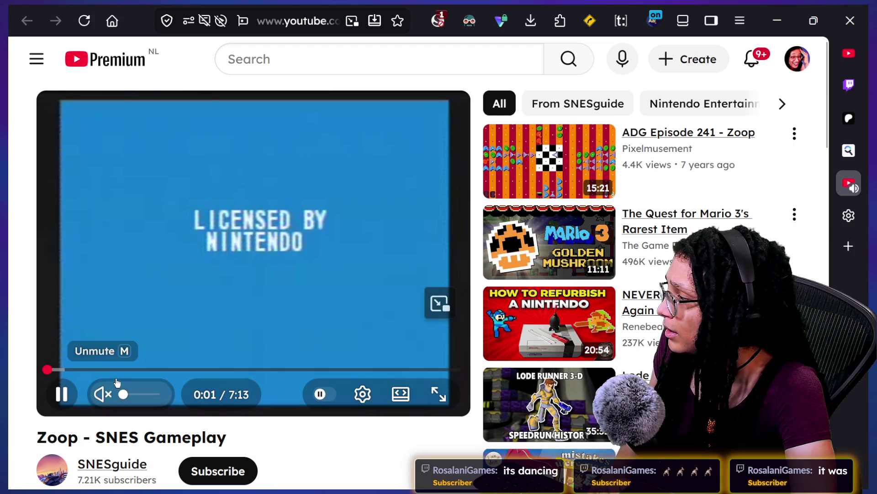
left_click_drag(103, 369, 146, 369)
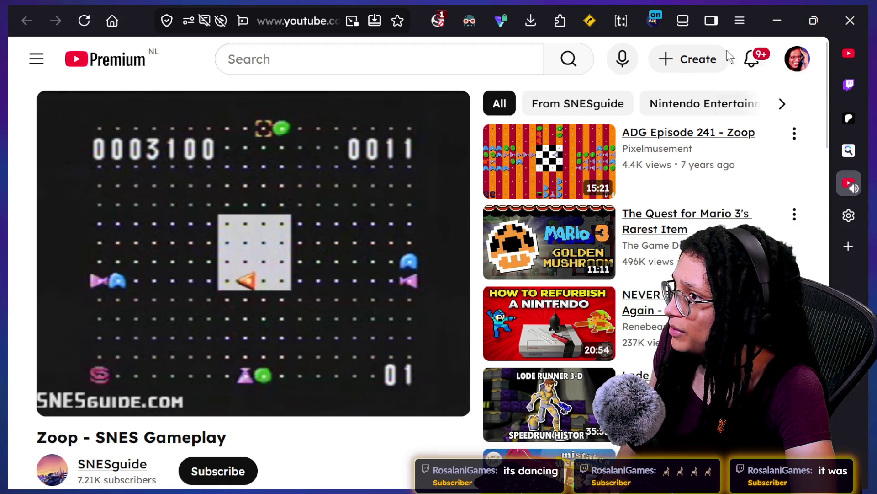
left_click(849, 182)
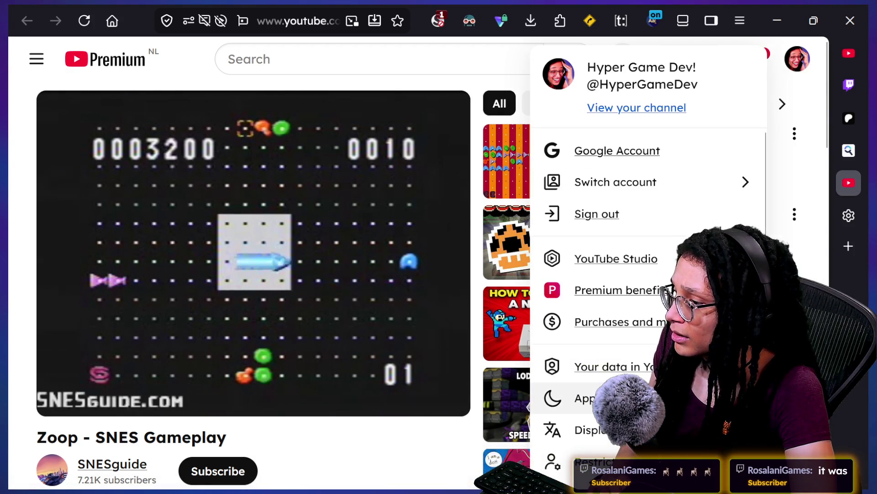
left_click(630, 397)
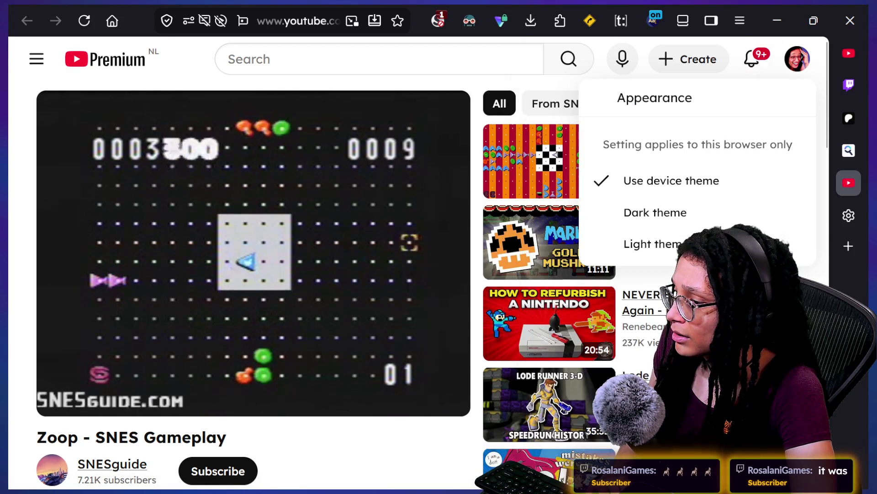
left_click(659, 213)
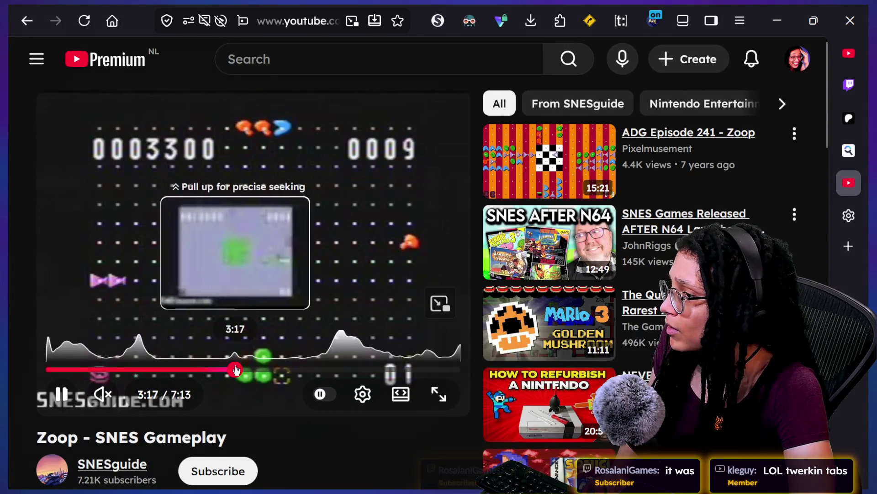
- Jump to about 3:17, skip ahead further, pause and resume, then go full screen
left_click(235, 368)
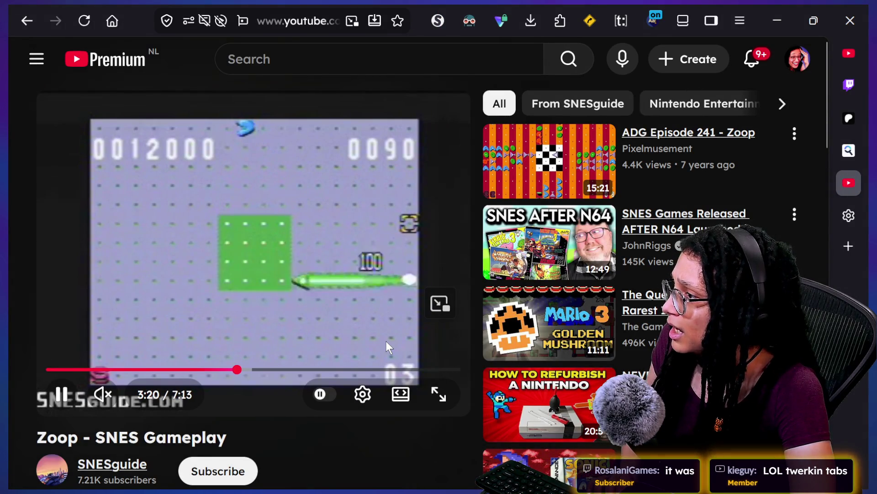
key("Right")
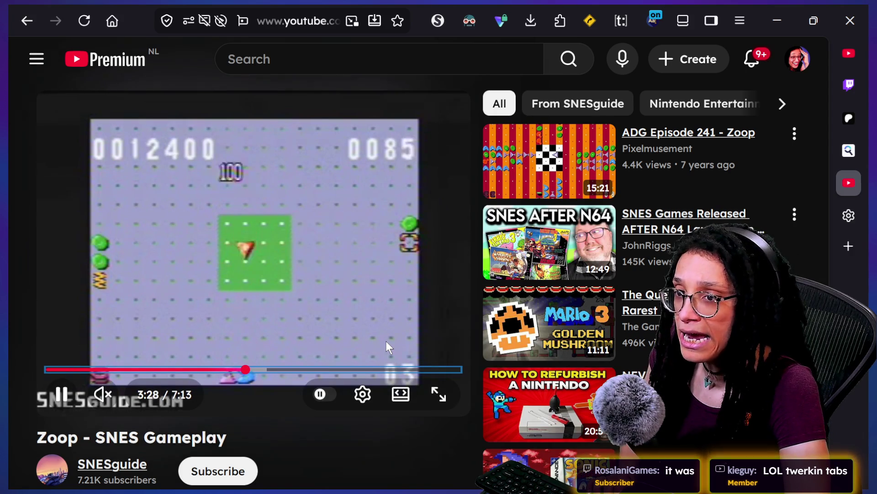
key("Right")
key("Right")
key("Right")
key("Right")
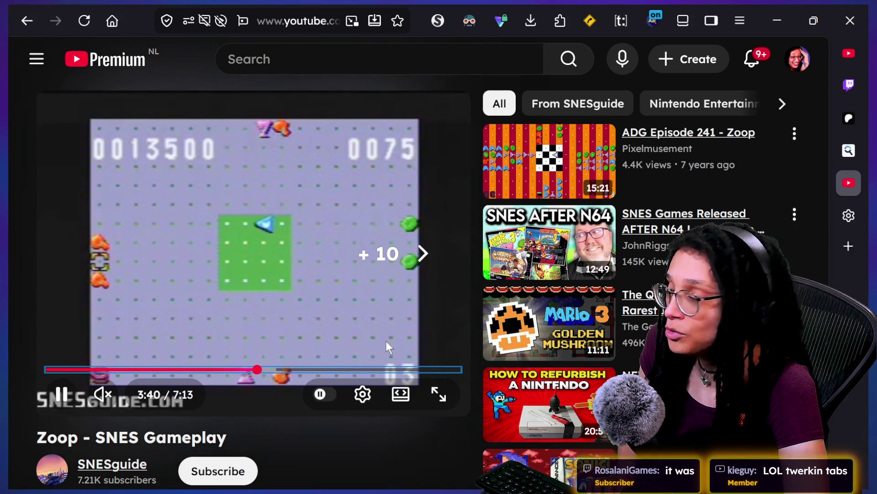
key("Right")
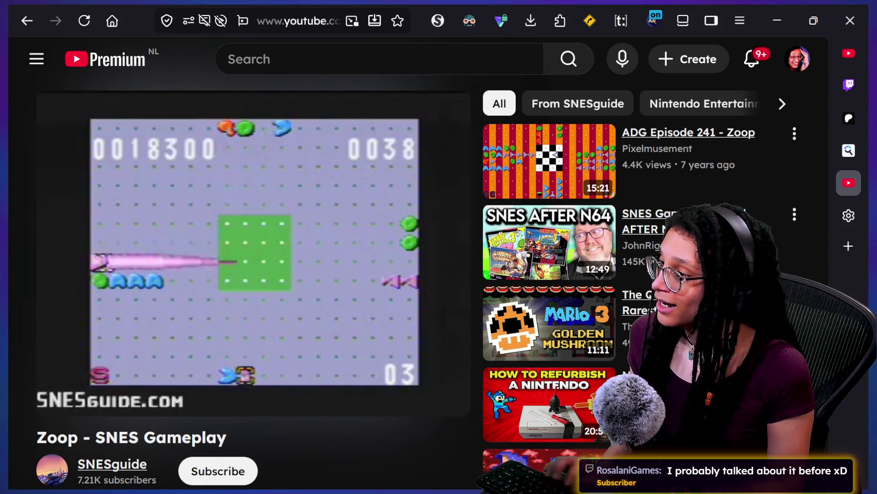
left_click(306, 233)
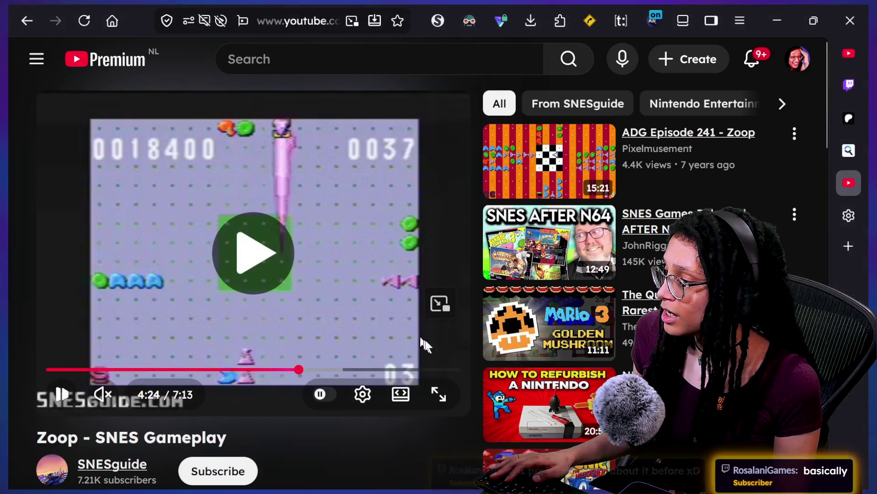
left_click(426, 340)
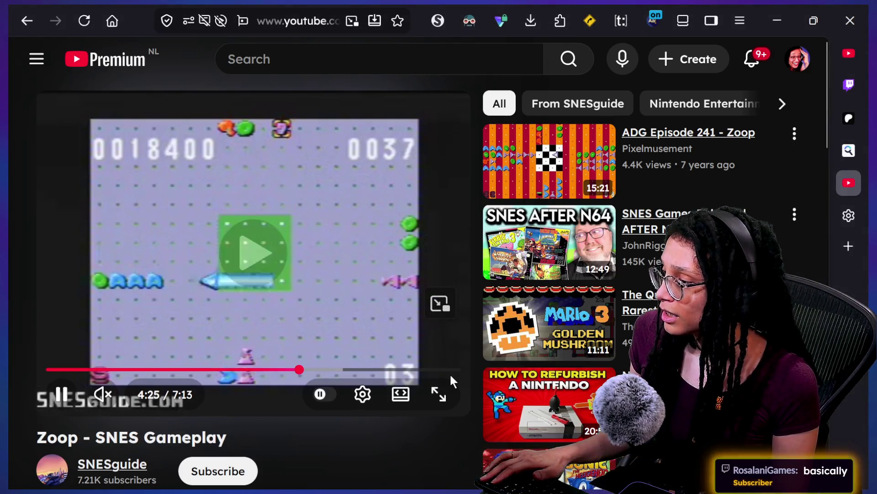
left_click(446, 388)
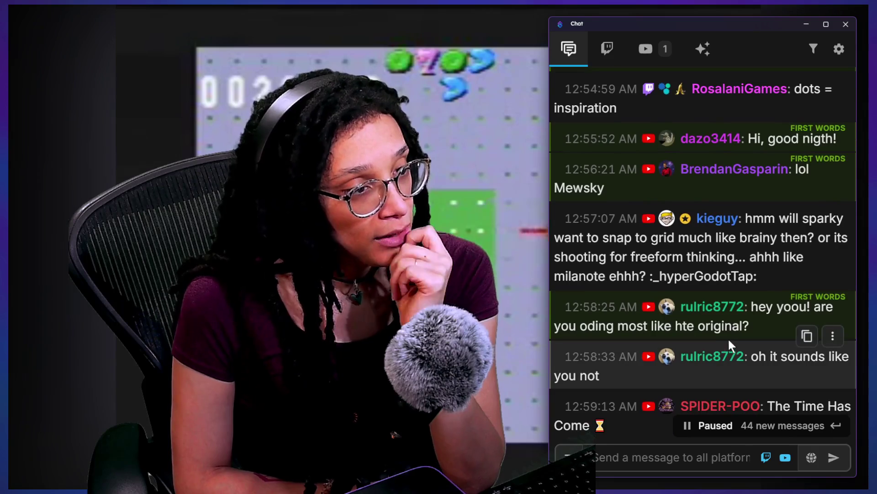
left_click_drag(624, 238, 604, 427)
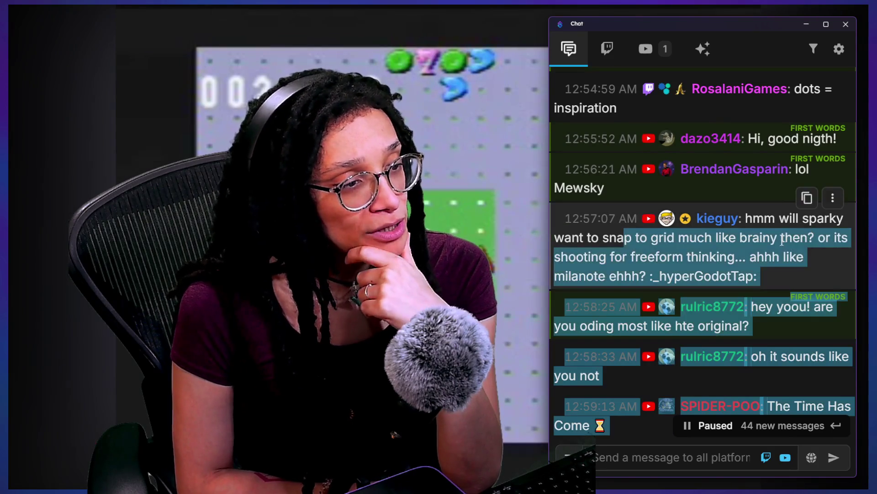
left_click(781, 258)
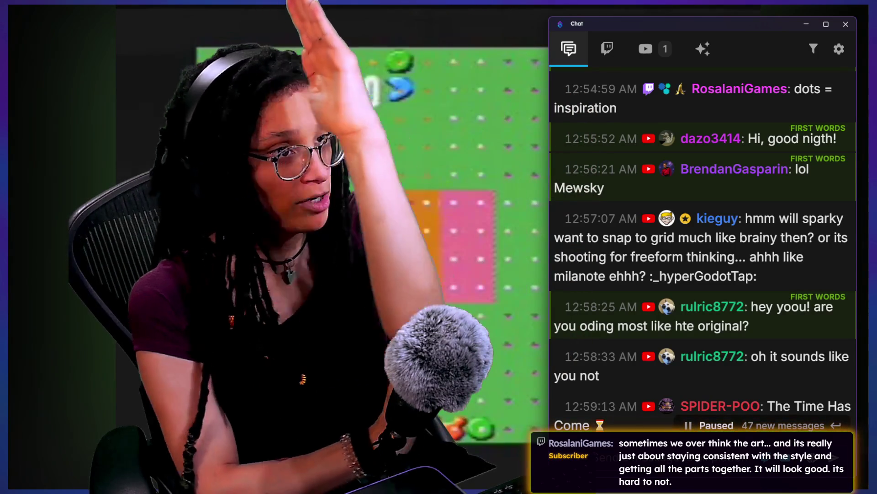
mouse_move(590, 210)
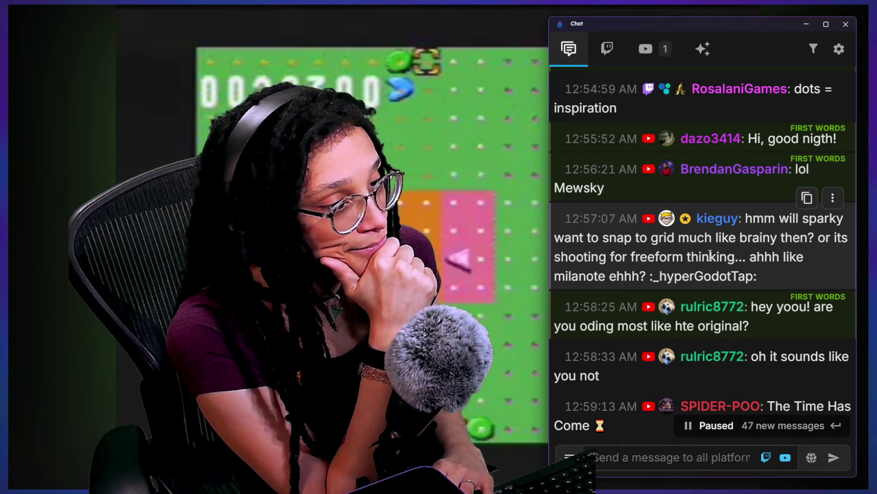
scroll(711, 254, "down", 1)
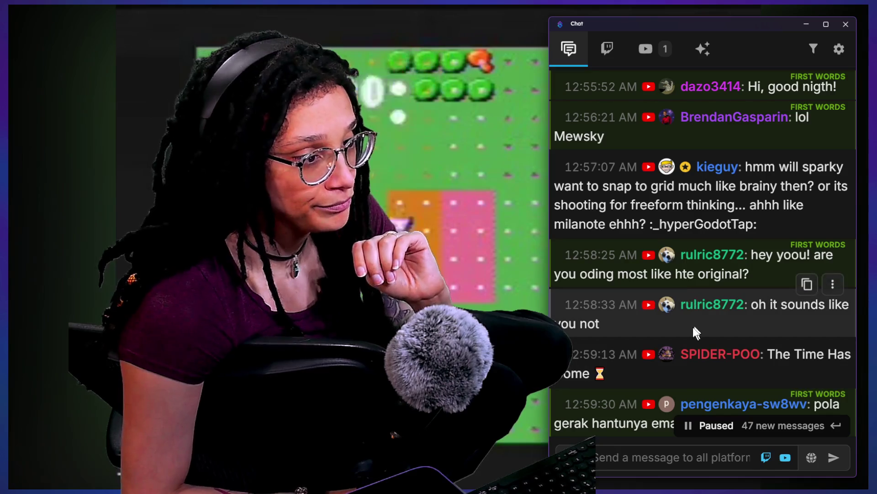
scroll(690, 327, "down", 2)
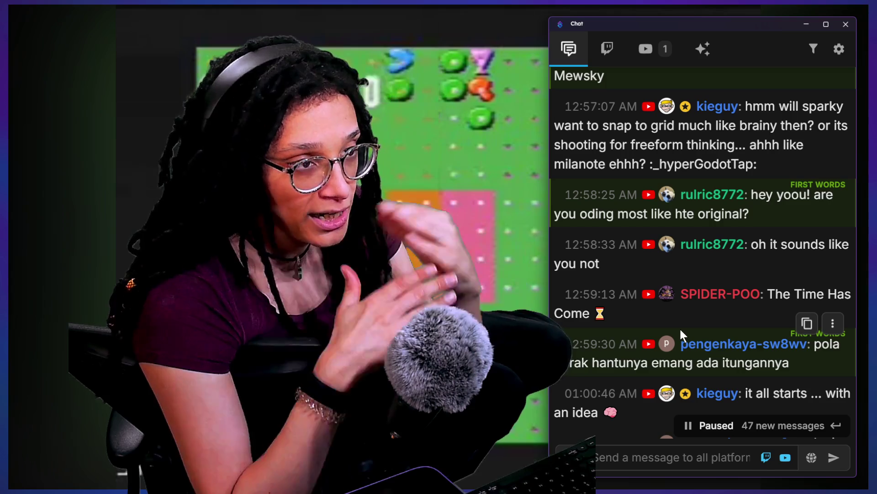
scroll(679, 327, "down", 1)
scroll(680, 328, "down", 15)
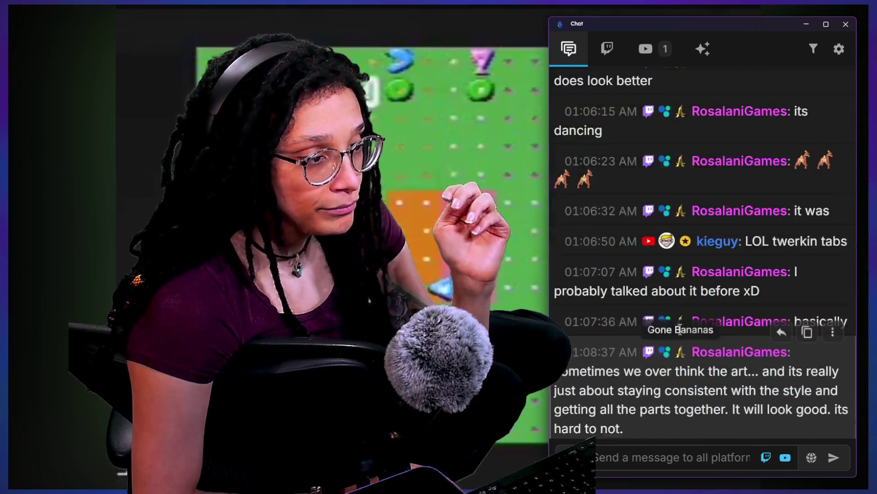
scroll(681, 329, "up", 8)
scroll(680, 328, "up", 15)
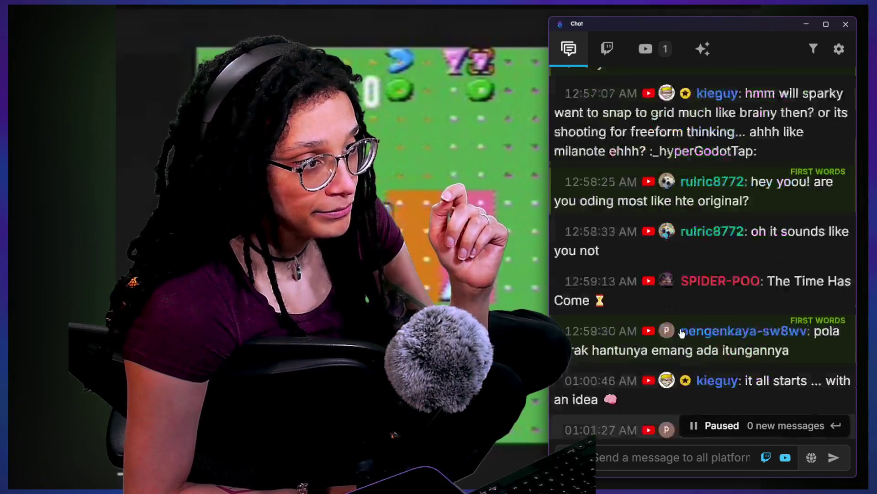
scroll(681, 329, "down", 7)
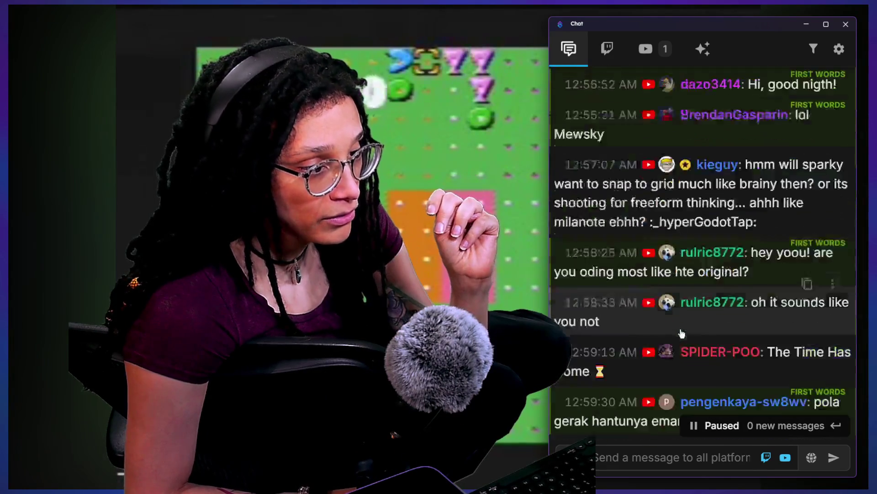
triple_click(713, 364)
scroll(714, 365, "down", 3)
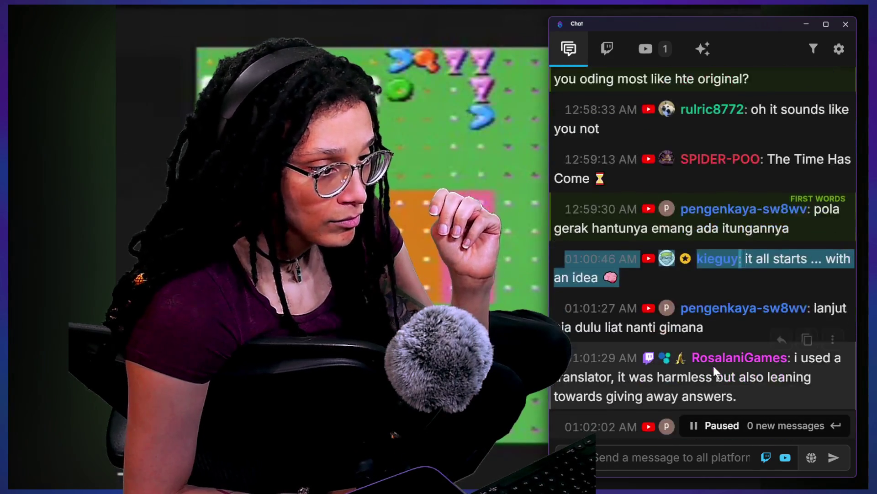
scroll(641, 428, "down", 2)
left_click_drag(628, 271, 794, 289)
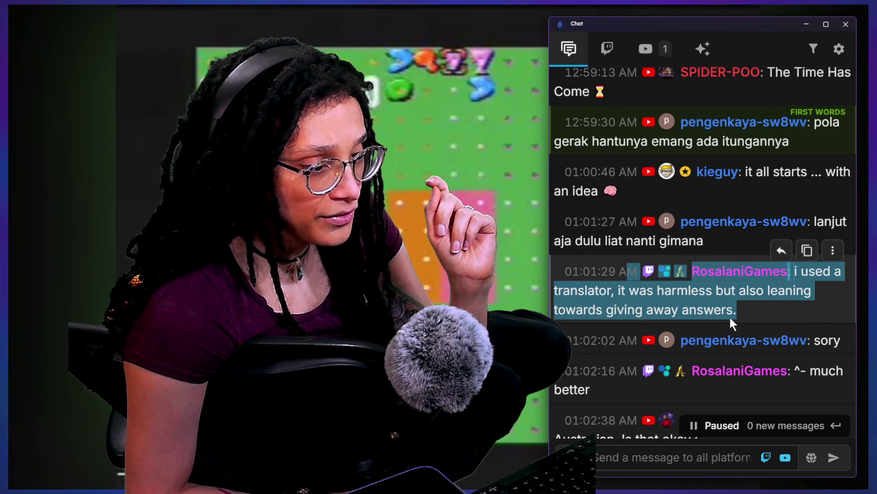
scroll(729, 316, "down", 1)
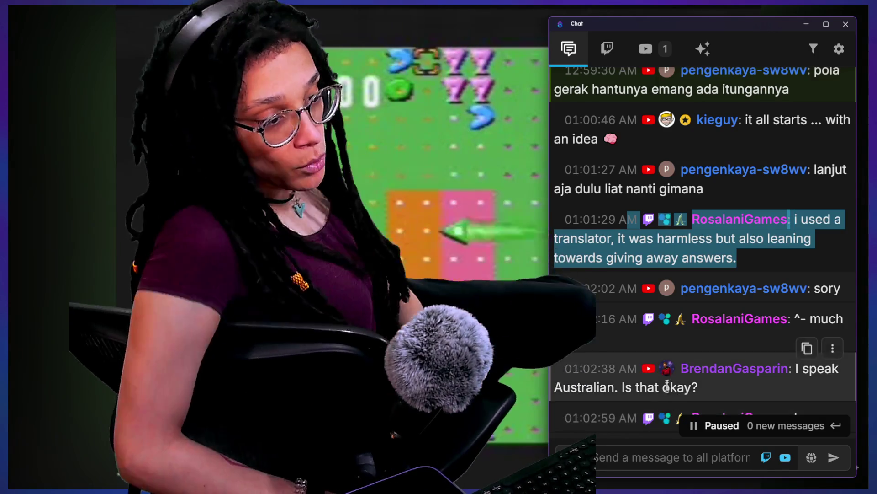
left_click(662, 338)
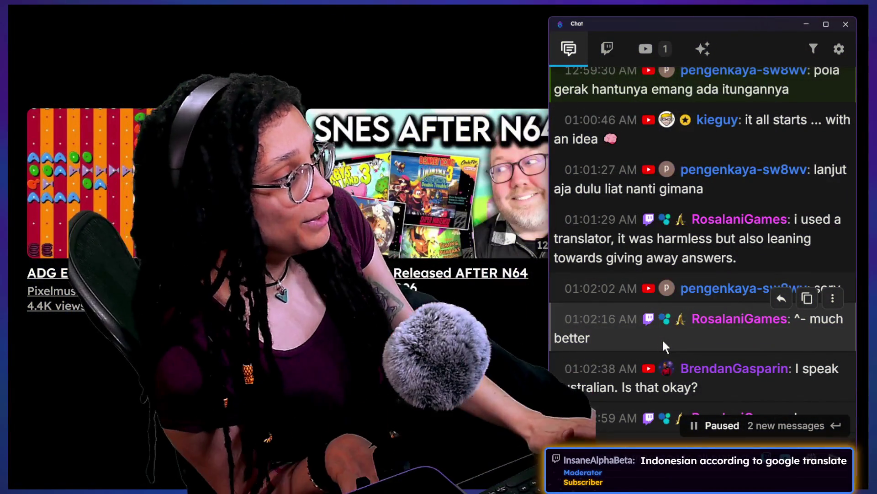
- Make the page full screen and resume the paused Zoop video behind the chat window
key("f")
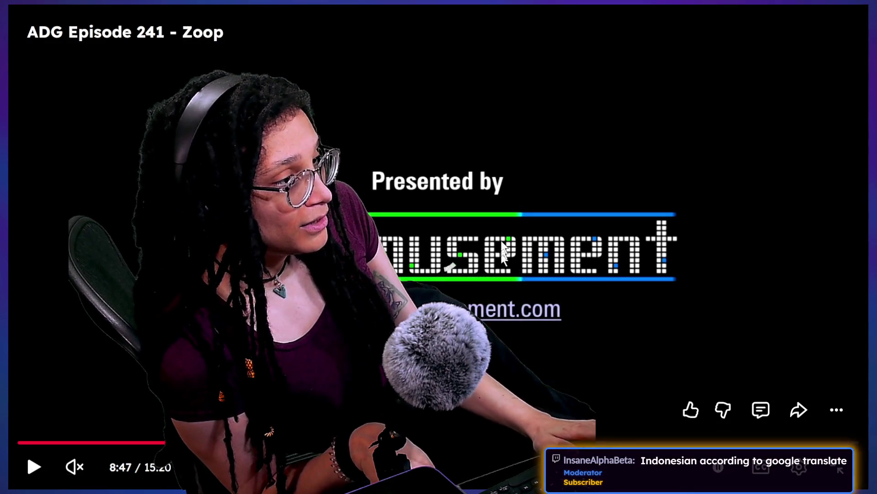
key("alt+Tab")
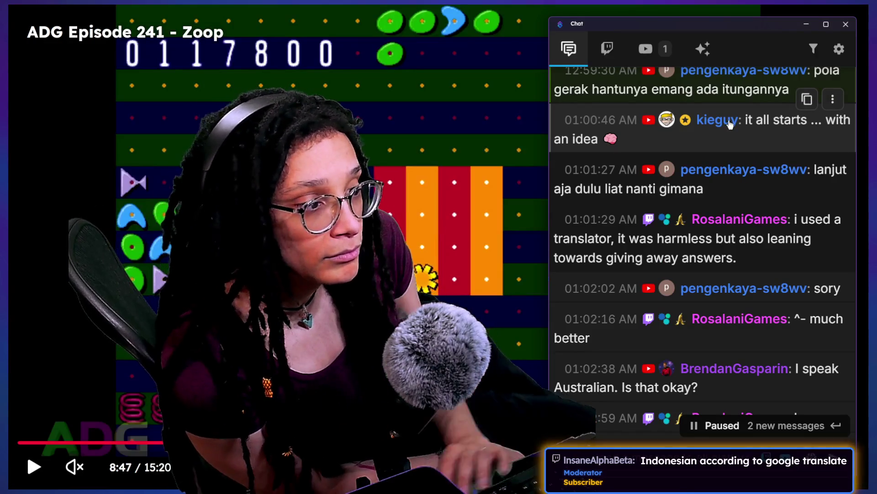
scroll(672, 176, "down", 3)
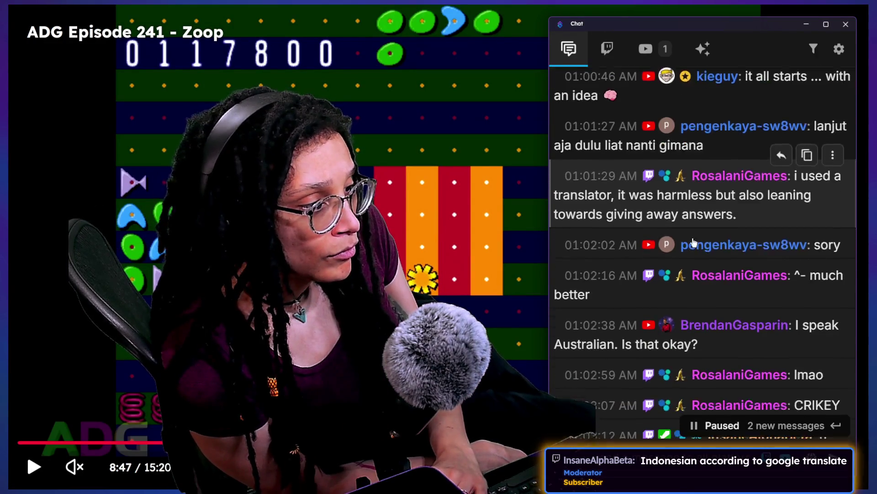
left_click(438, 257)
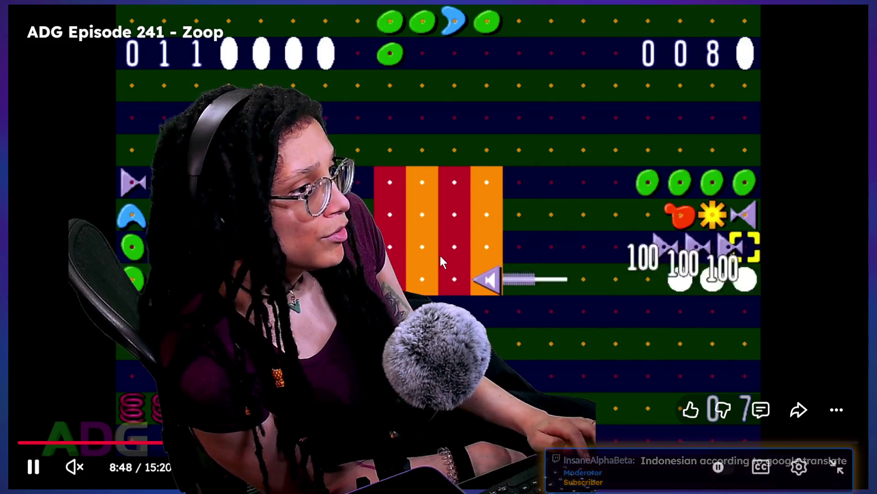
key("alt+Tab")
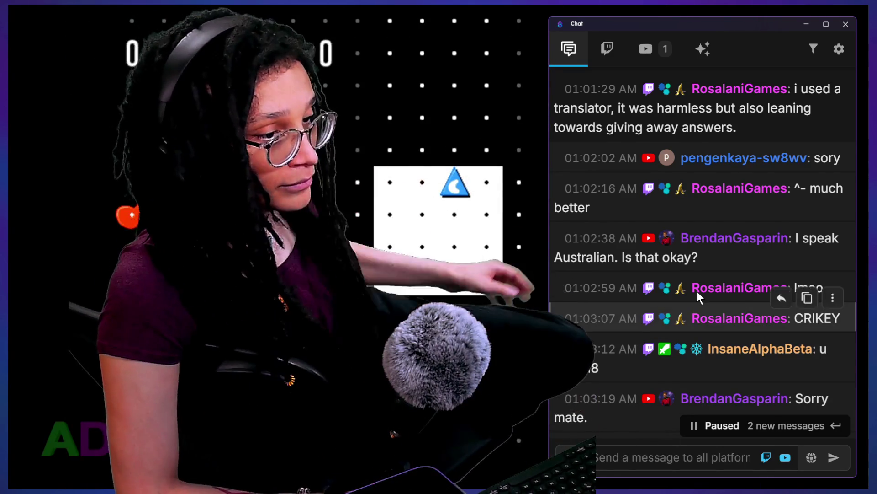
- Scroll the chat down to the moderator's message about a dual-screen Android handheld
scroll(697, 296, "down", 2)
scroll(739, 349, "down", 6)
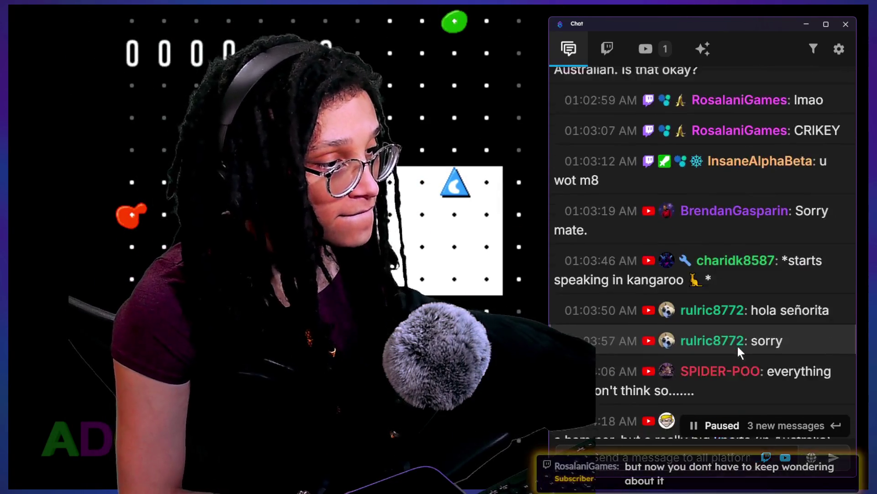
scroll(708, 407, "down", 1)
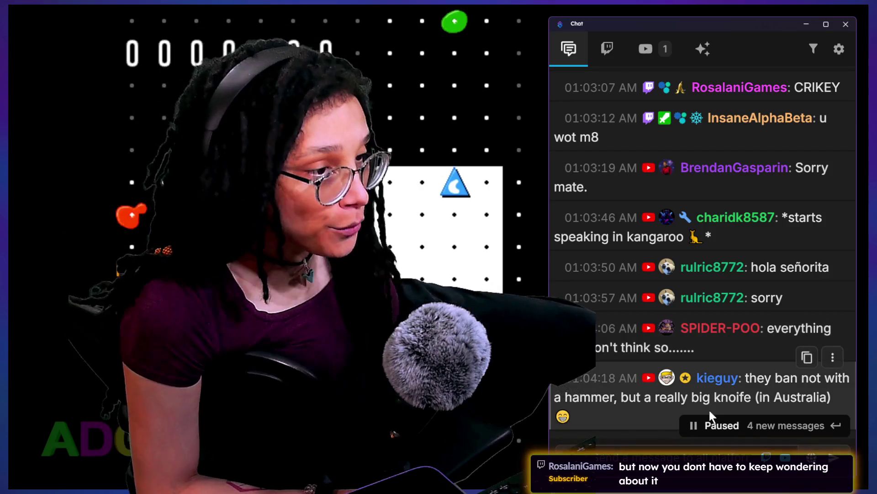
scroll(732, 344, "down", 2)
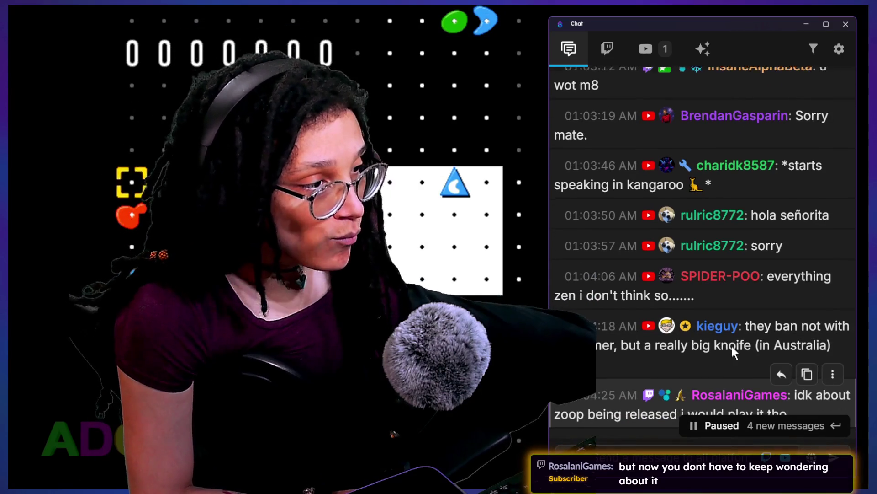
scroll(685, 348, "down", 1)
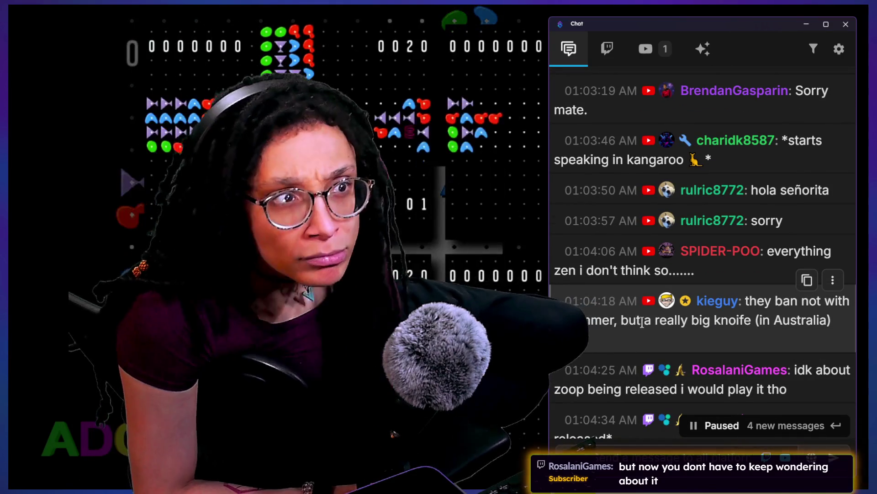
scroll(642, 322, "down", 1)
scroll(728, 402, "down", 2)
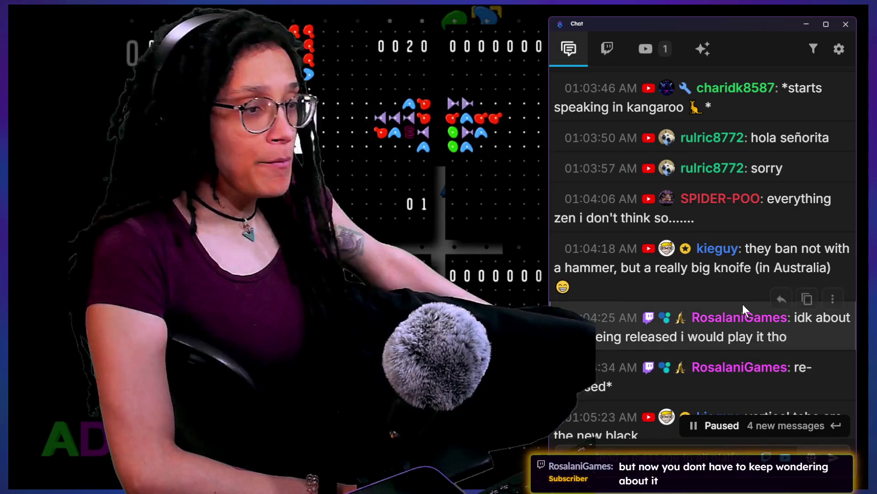
scroll(744, 309, "down", 3)
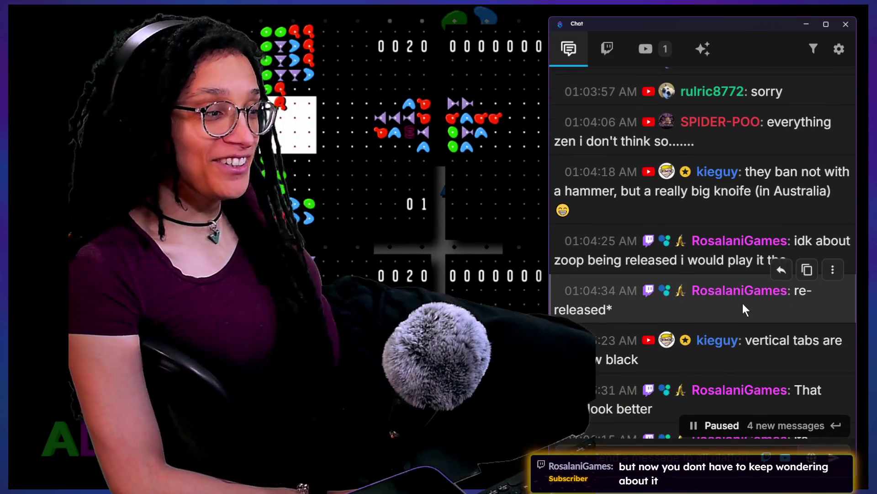
scroll(734, 348, "down", 6)
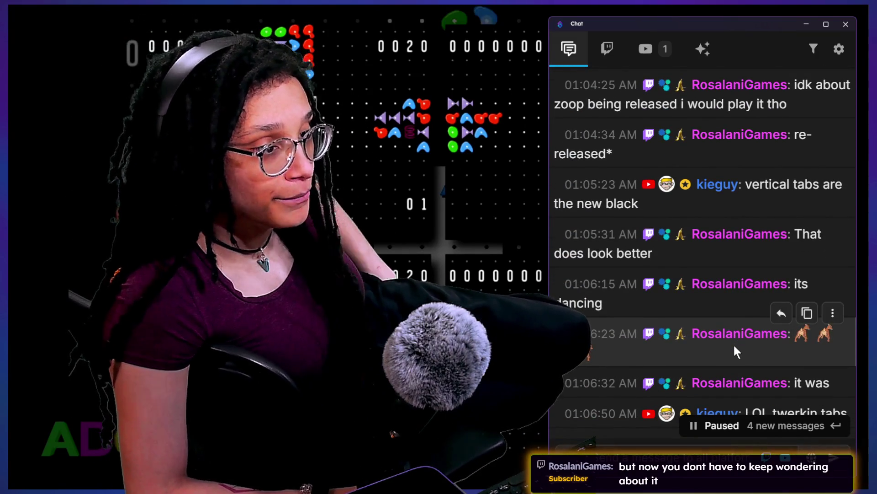
scroll(734, 346, "down", 4)
scroll(734, 346, "down", 7)
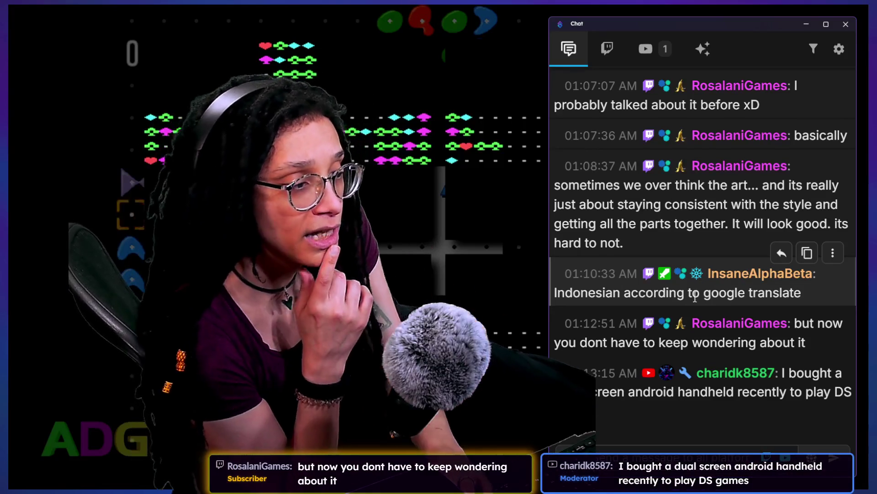
scroll(766, 236, "up", 6)
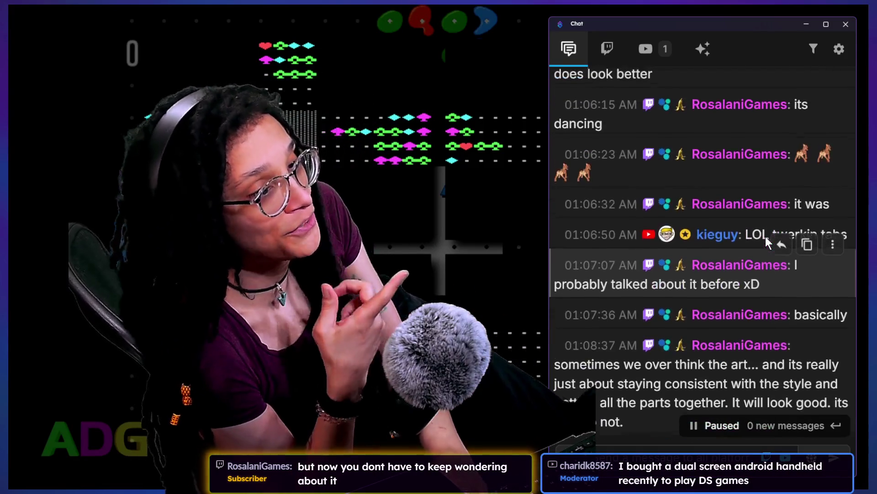
scroll(766, 237, "down", 5)
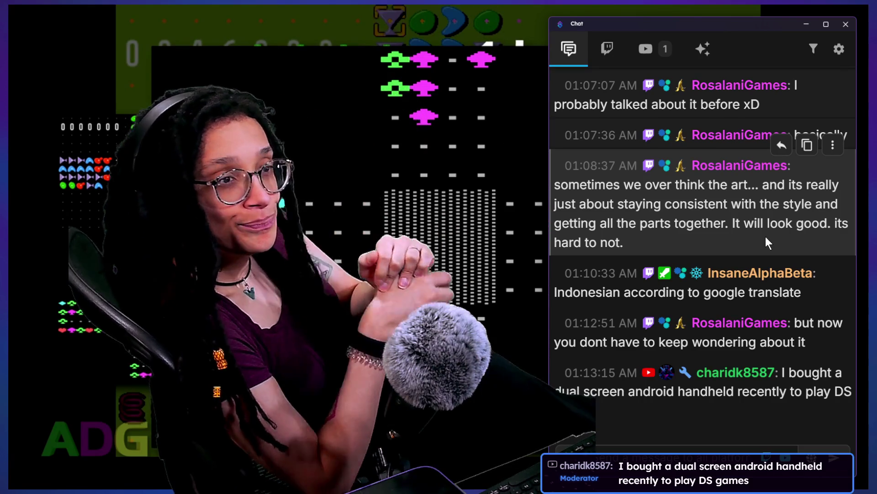
- Pause and resume the Zoop video, rewind a few seconds, and exit fullscreen
mouse_move(288, 147)
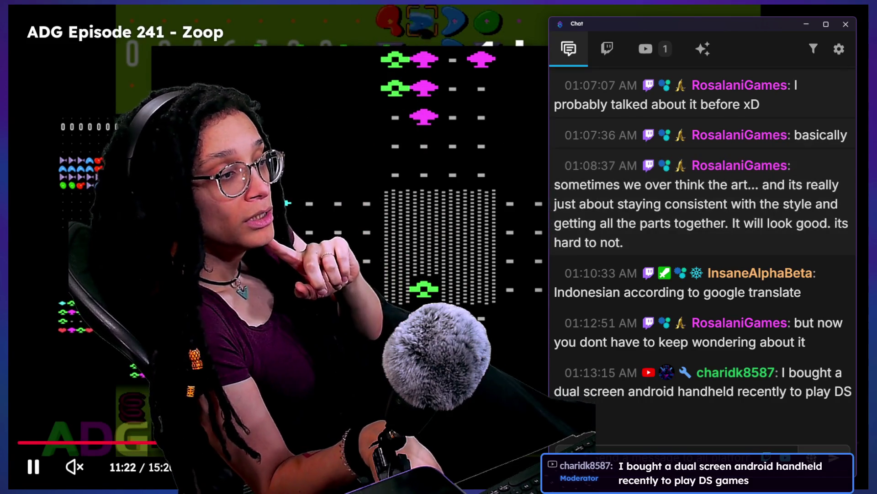
left_click(546, 343)
left_click(518, 337)
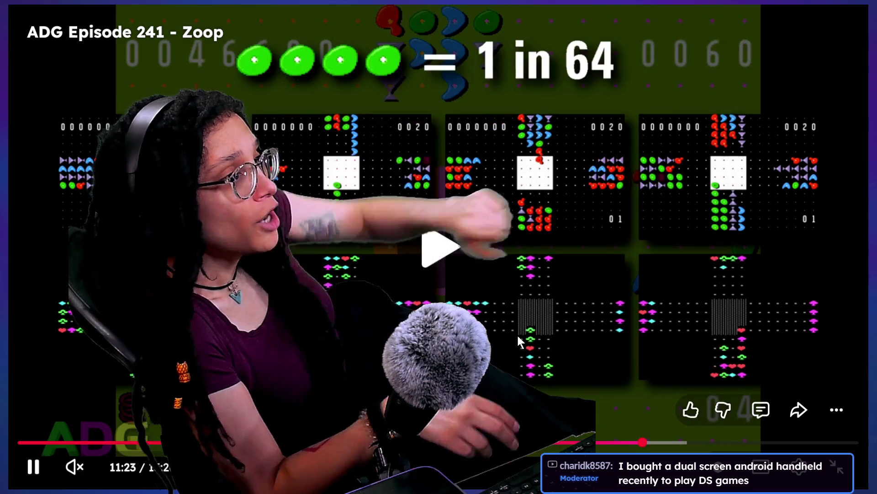
key("Left")
key("Left")
key("Left")
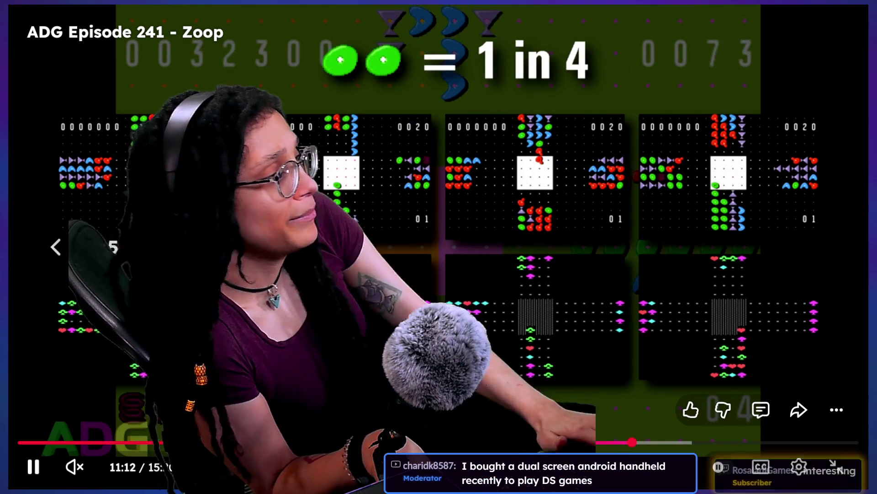
key("Escape")
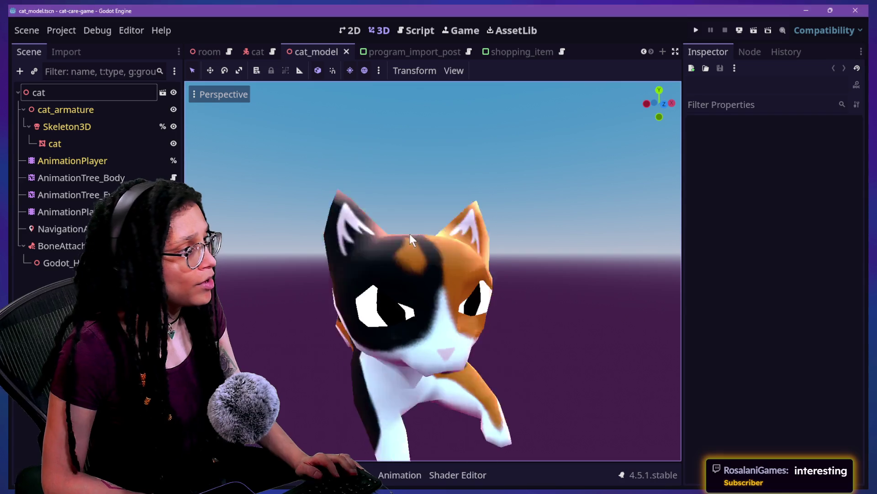
- Close the YouTube, Startpage and Settings tabs with Ctrl+W, then return to Godot
key("ctrl+w")
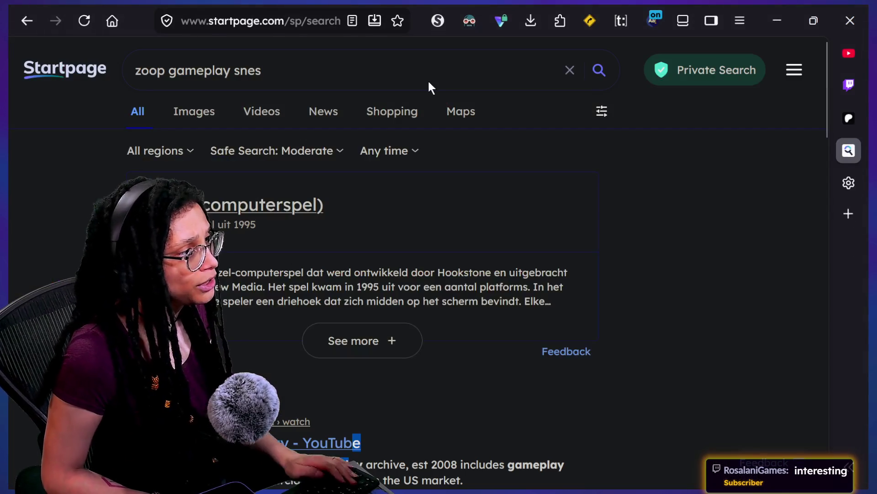
key("ctrl+w")
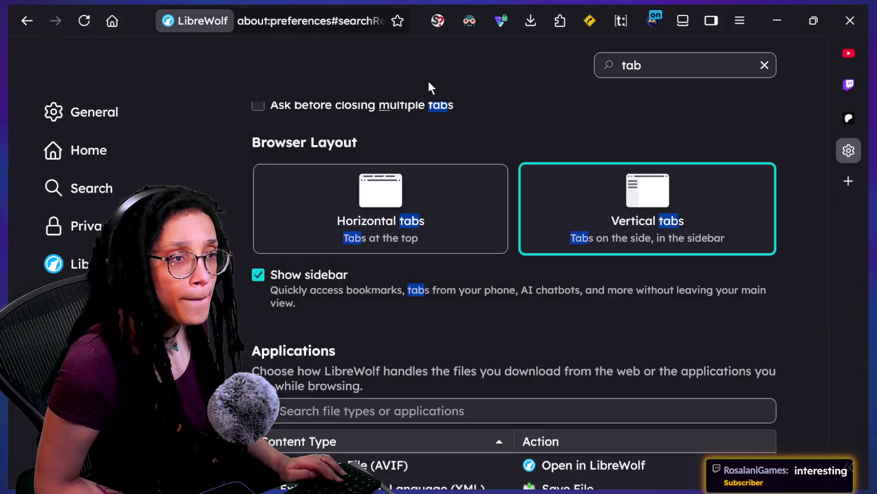
key("ctrl+w")
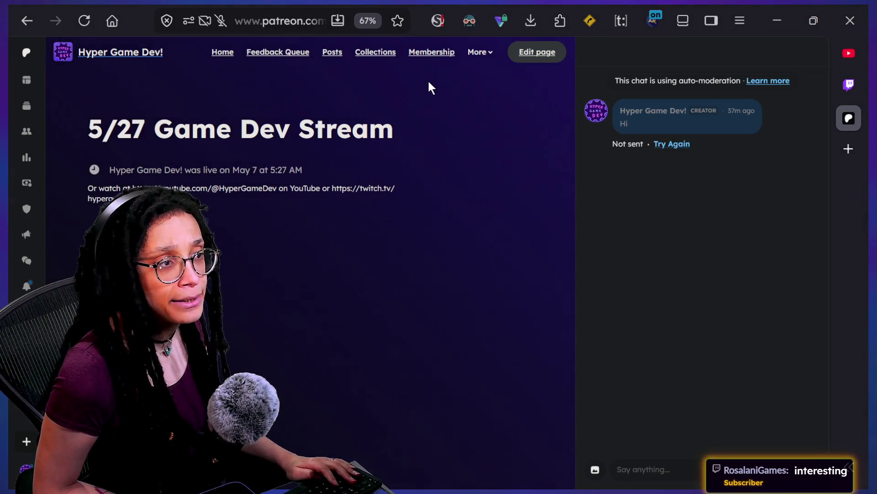
key("alt+Tab")
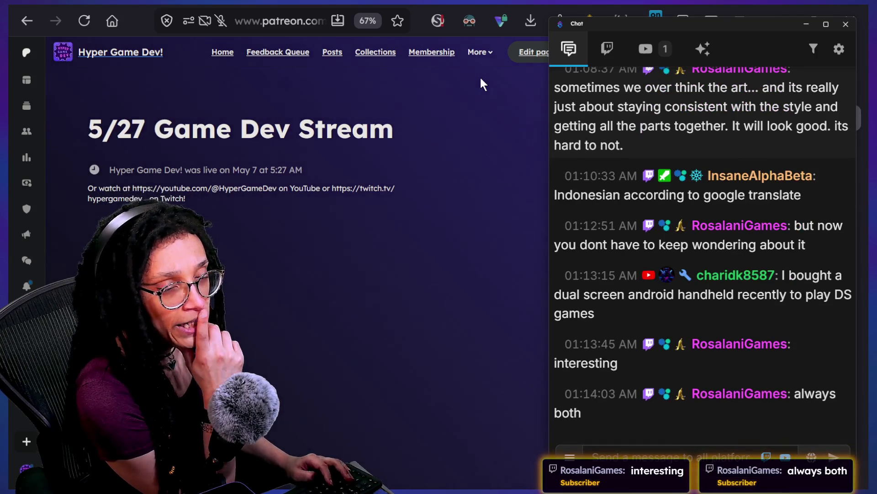
key("alt+Tab")
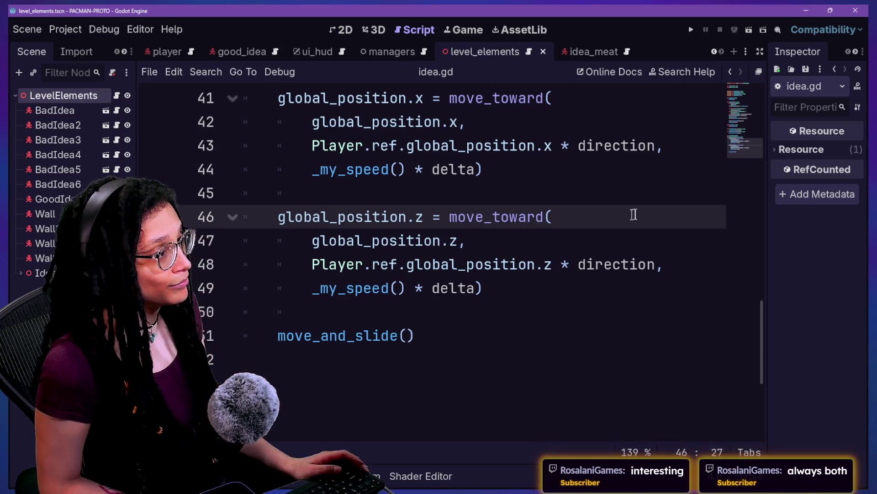
- Review the movement code on lines 42–48, then select 'Idea extends CharacterBody3D' on line 1
left_click(457, 263)
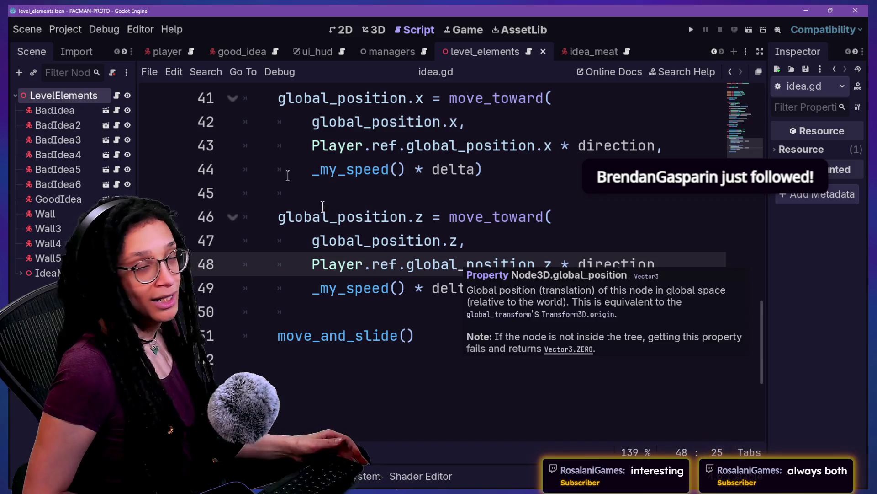
left_click(359, 128)
key("Down")
key("Down")
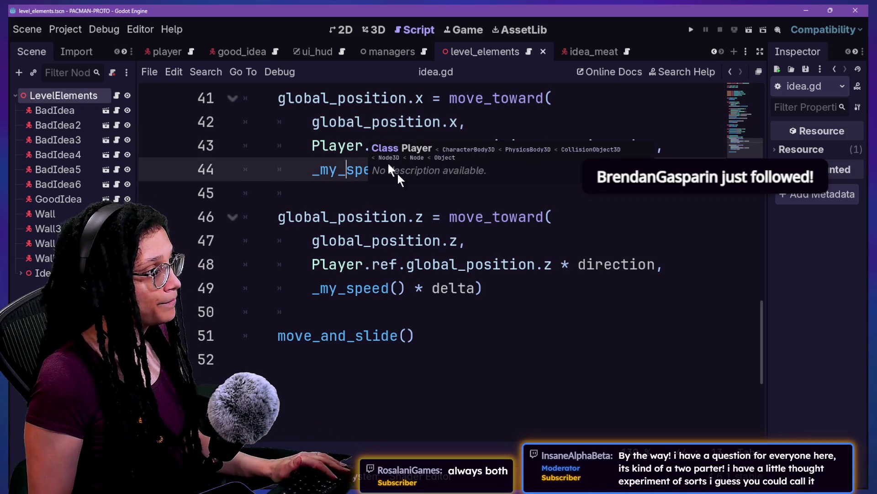
left_click(316, 141)
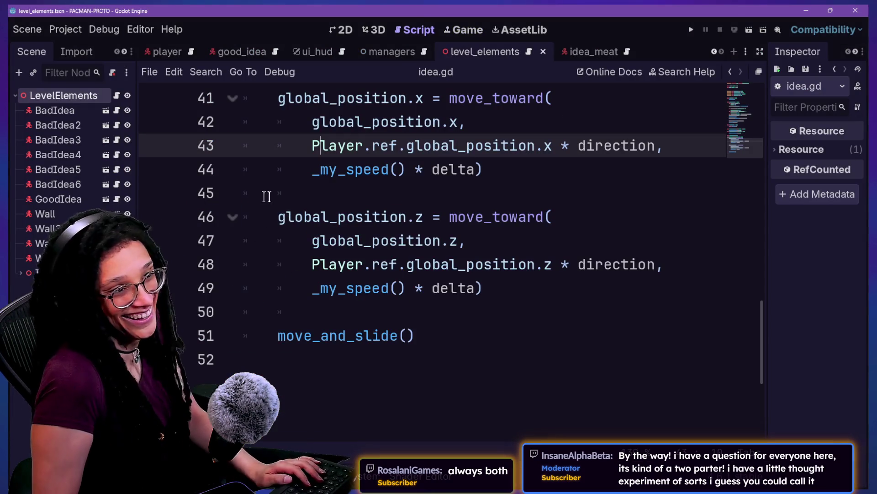
left_click(390, 169)
scroll(390, 169, "up", 13)
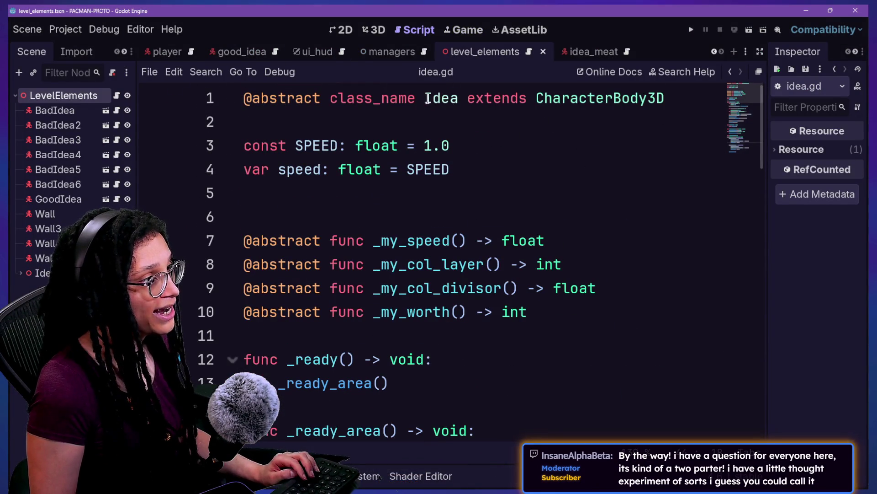
left_click_drag(425, 98, 470, 114)
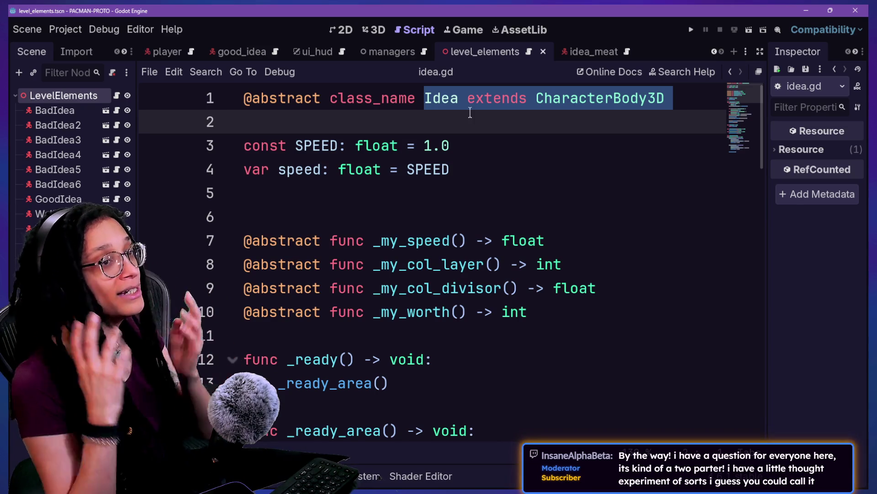
- Quick-open idea_meat.gd by searching 'idea' and choosing it from the matches
left_click(304, 192)
key("shift+alt+o")
type("idea")
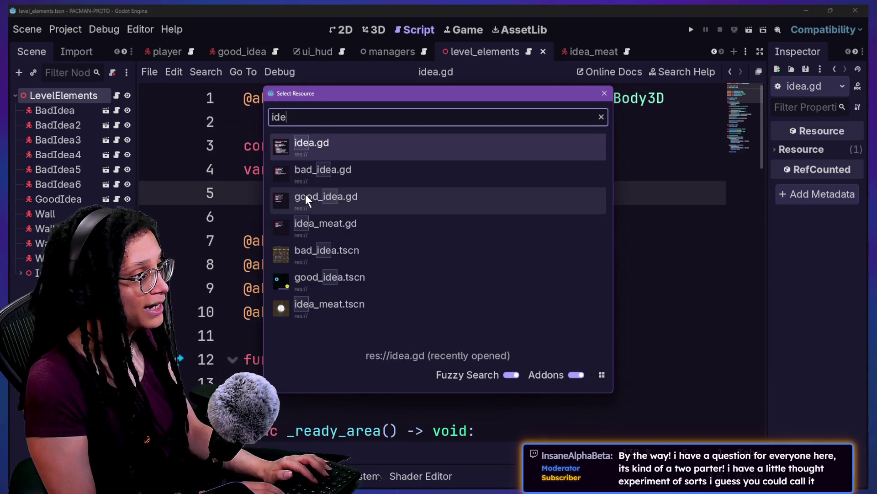
key("Down")
key("Down")
key("Down")
key("Return")
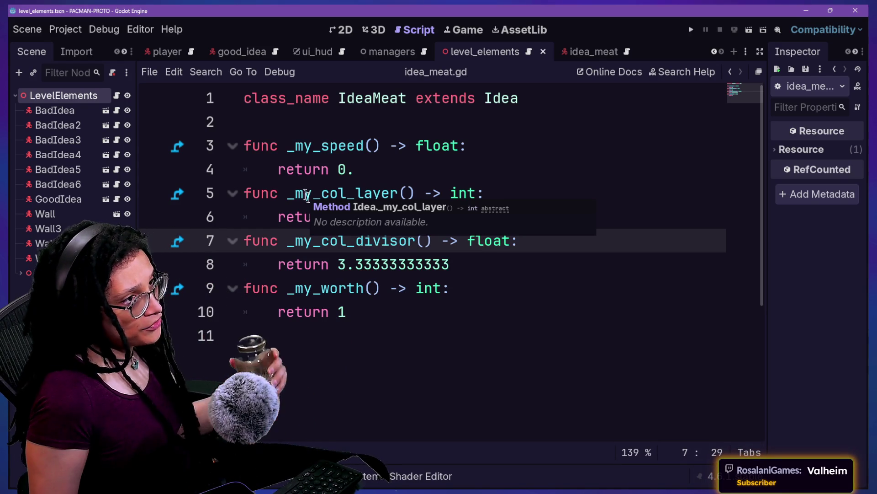
- Run the Pac-Man prototype and steer the player up, left and down the middle column
left_click(691, 29)
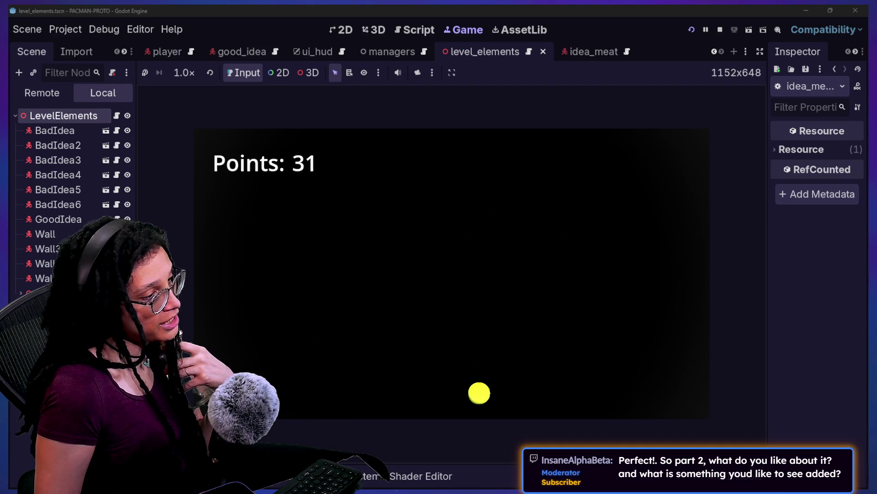
key("Up")
key("Right")
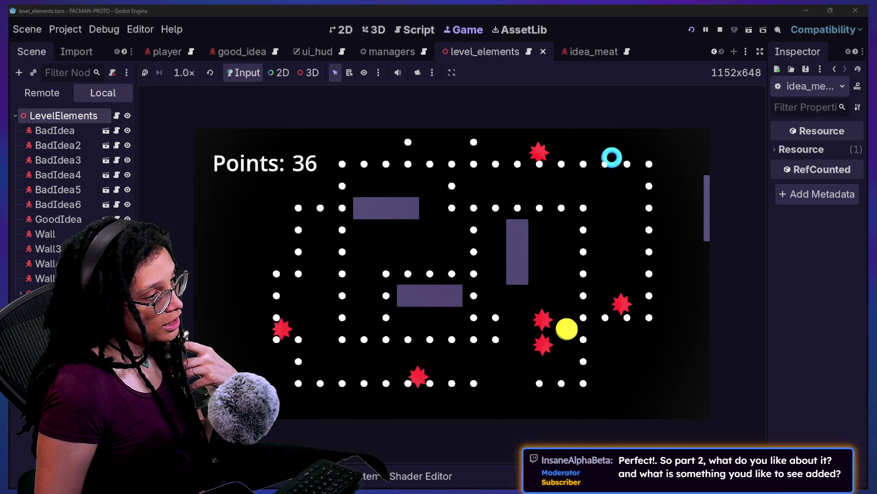
key("Up")
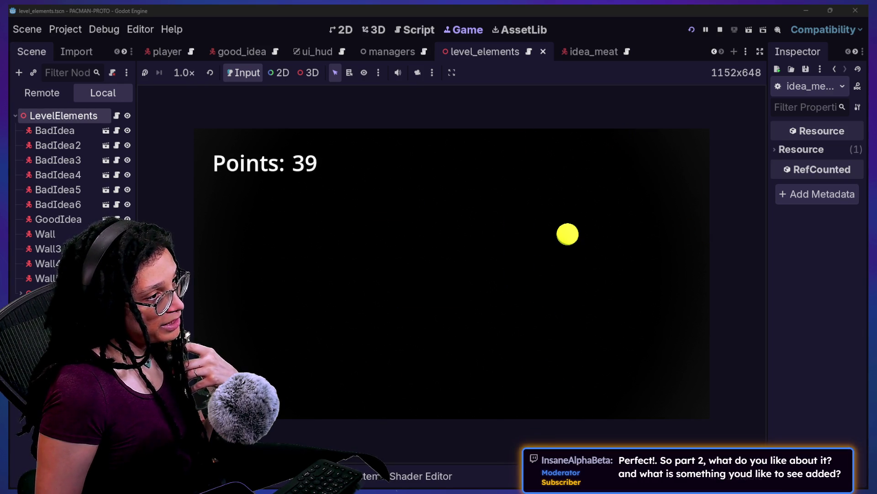
key("Left")
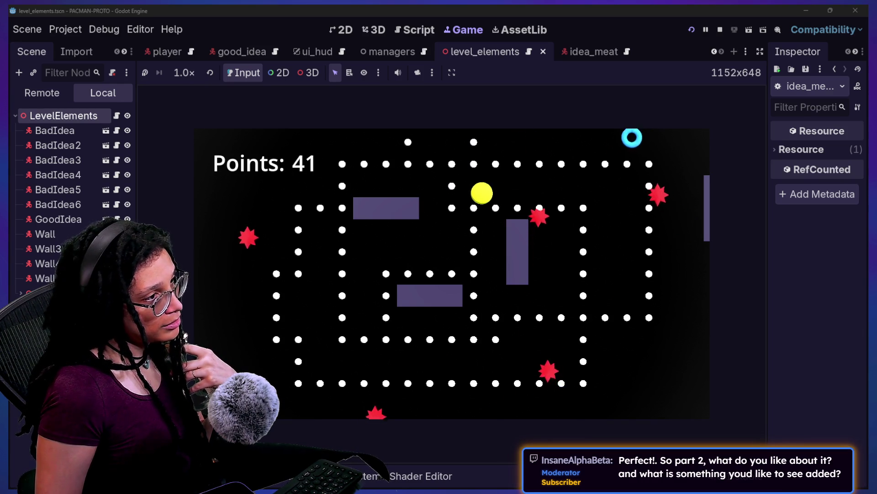
key("Down")
key("Left")
key("Down")
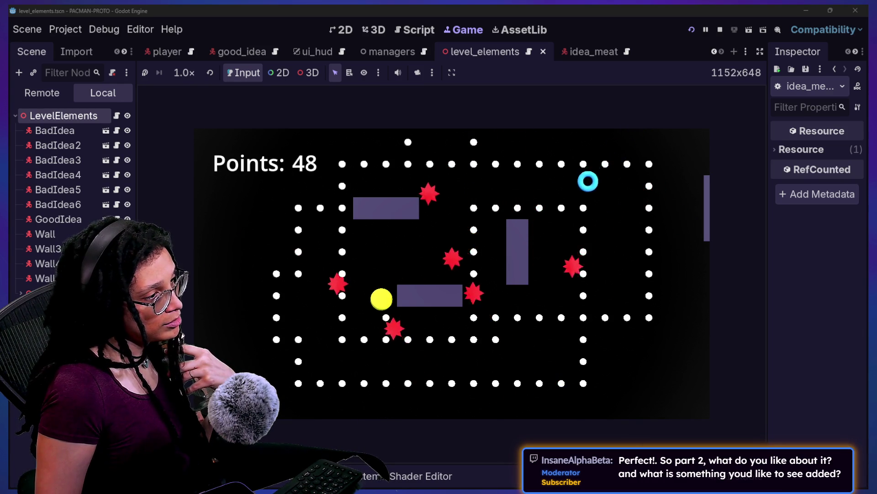
- Guide the player around the maze eating dots until the score reaches Points: 102
key("Left")
key("Up")
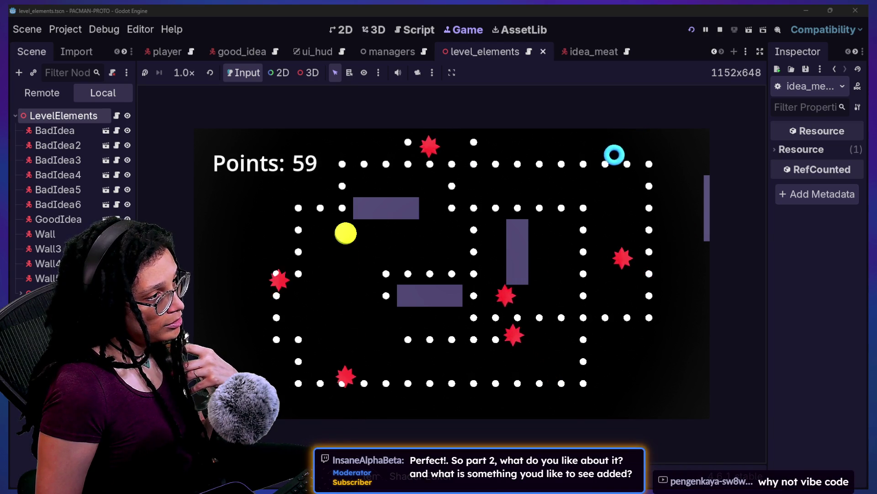
key("Left")
key("Up")
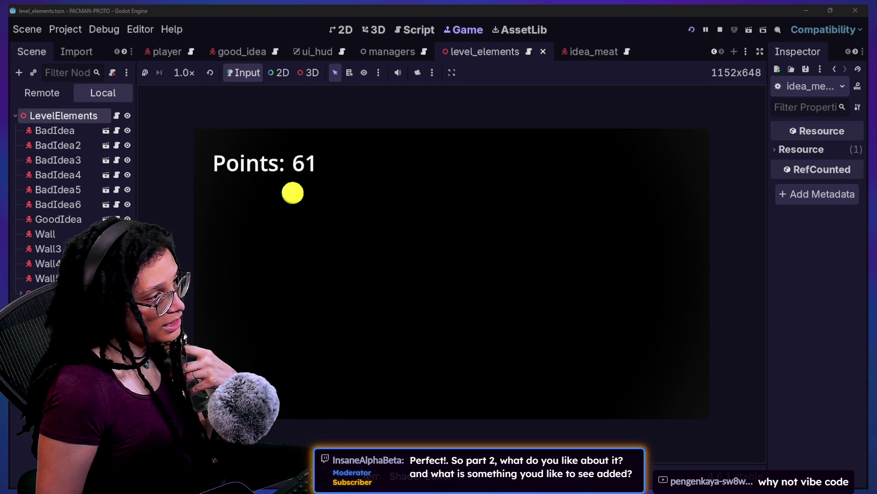
key("Down")
key("Right")
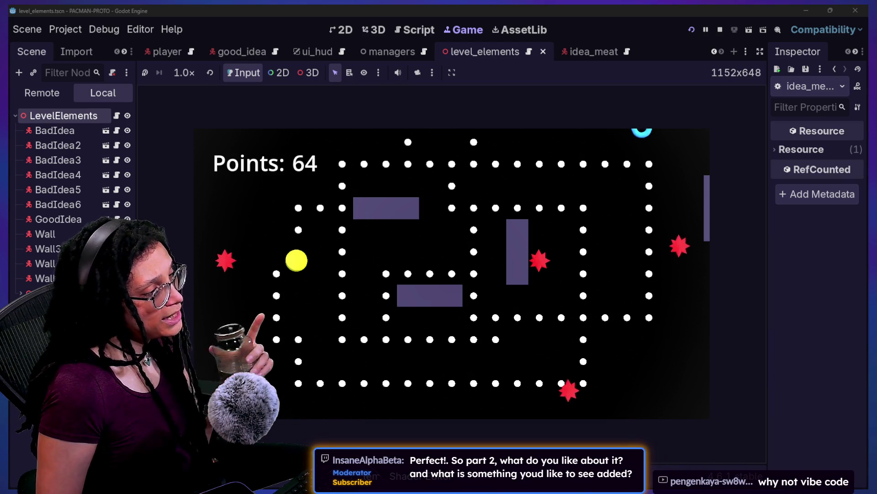
key("Down")
key("Right")
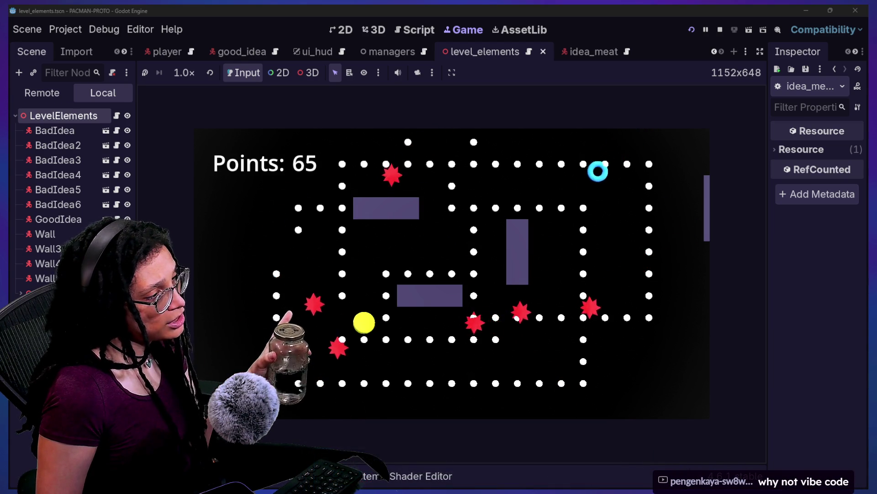
key("Right")
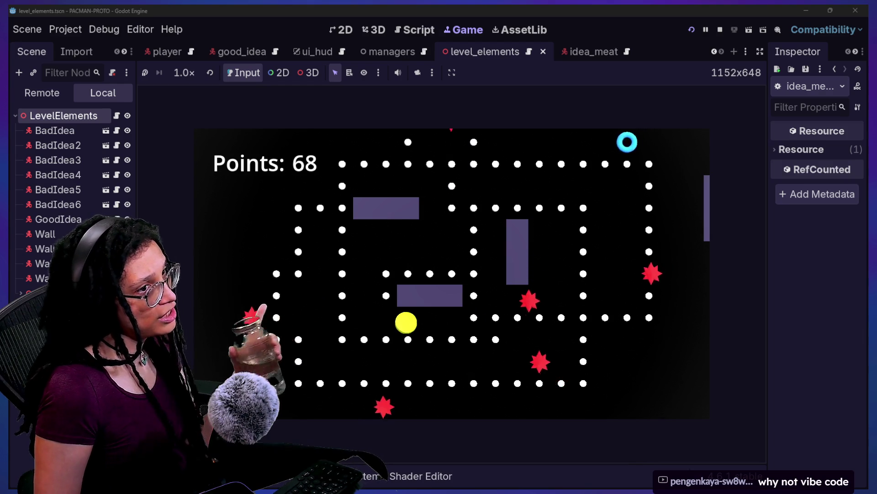
key("Right")
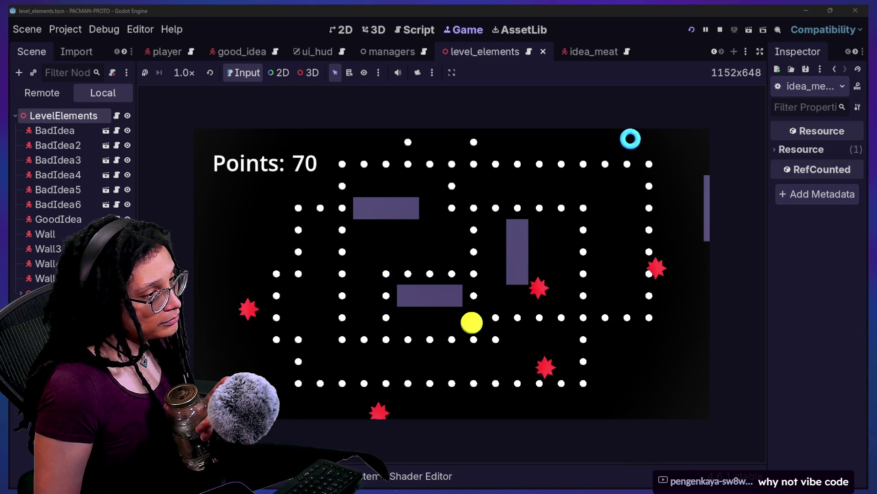
key("Up")
key("Left")
key("Up")
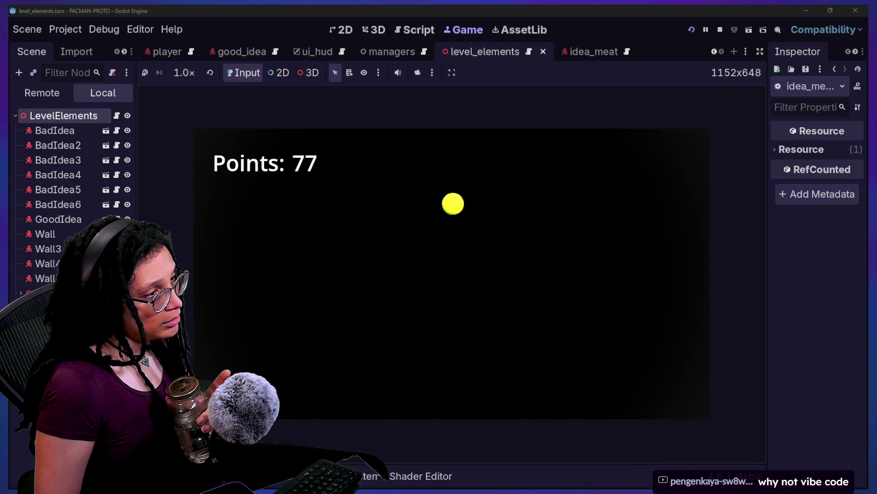
key("Right")
key("Up")
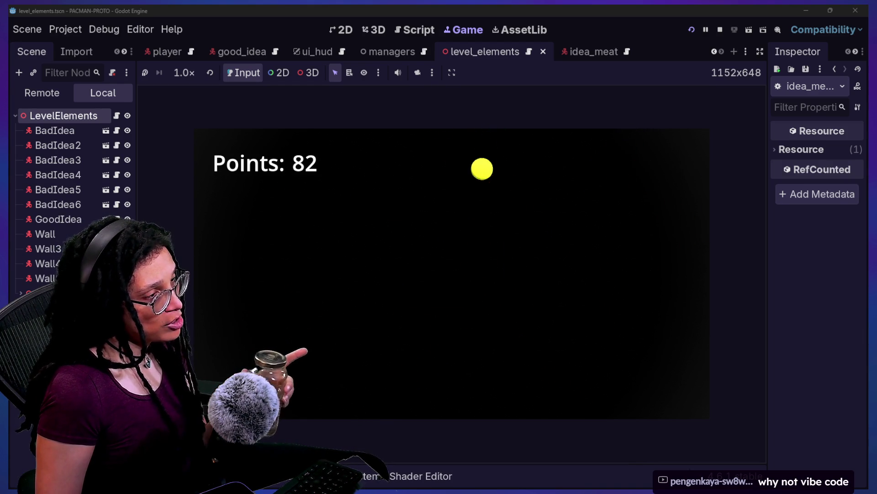
key("Down")
key("Right")
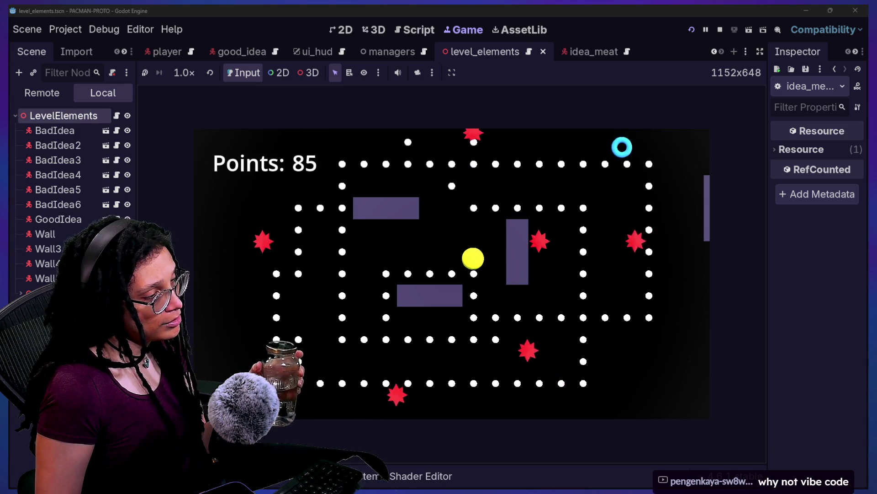
key("Right")
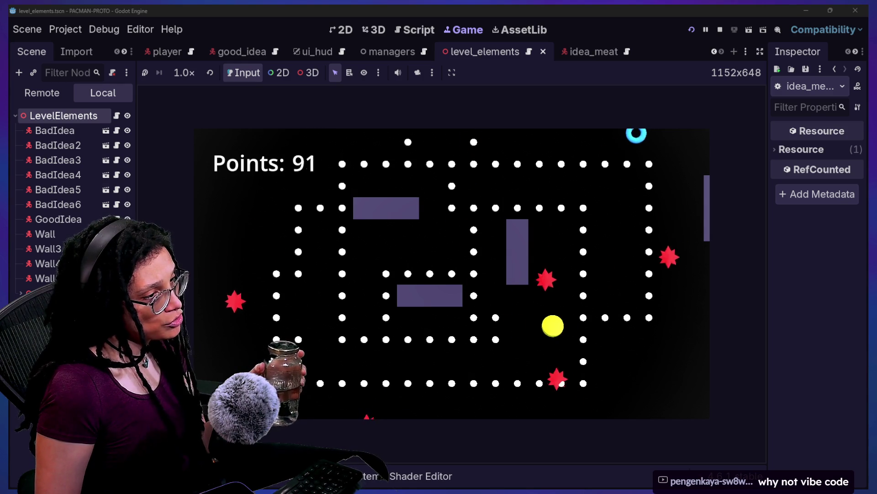
key("Up")
key("Down")
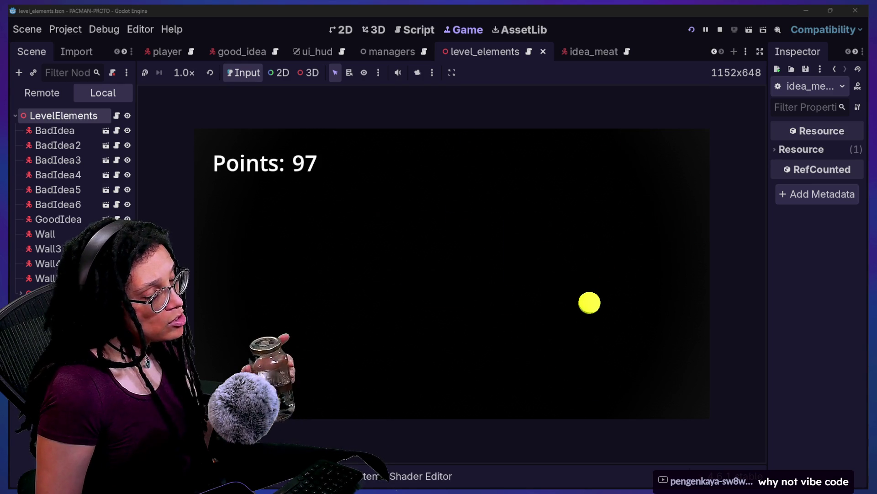
key("Left")
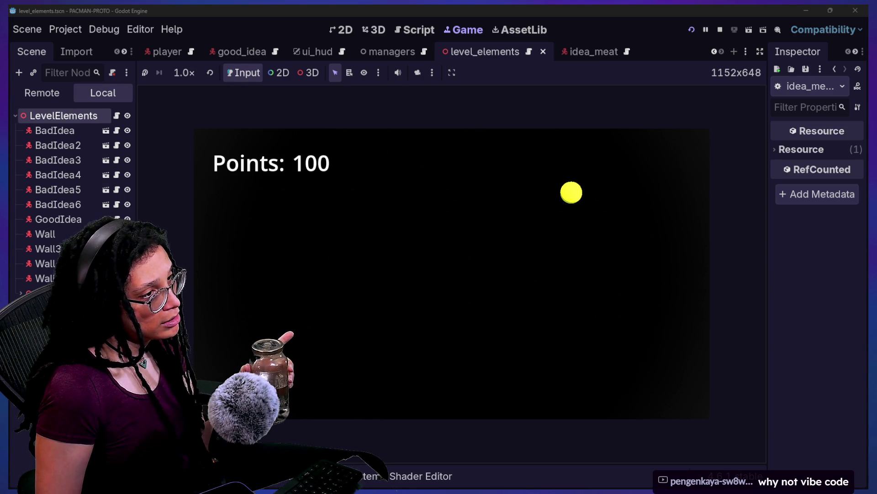
key("Left")
- Keep steering with the arrow keys, eating dots and avoiding red enemies until Points: 190
key("Down")
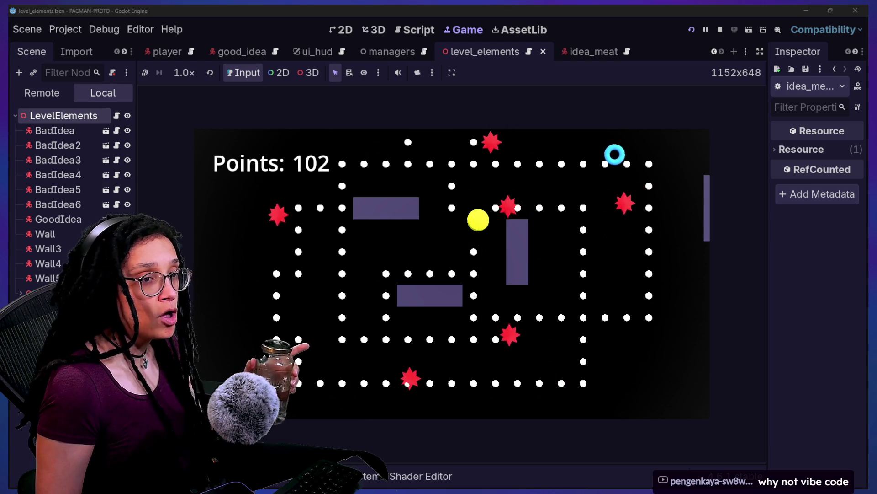
key("Left")
key("Down")
key("Left")
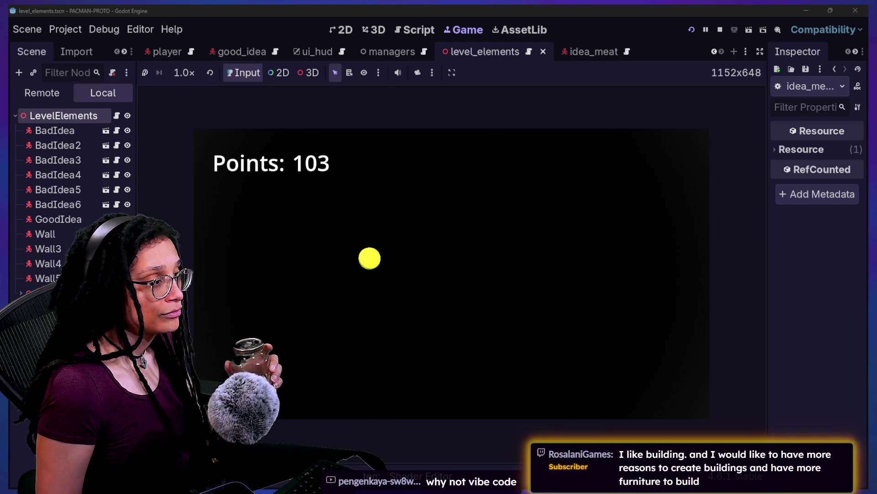
key("Left")
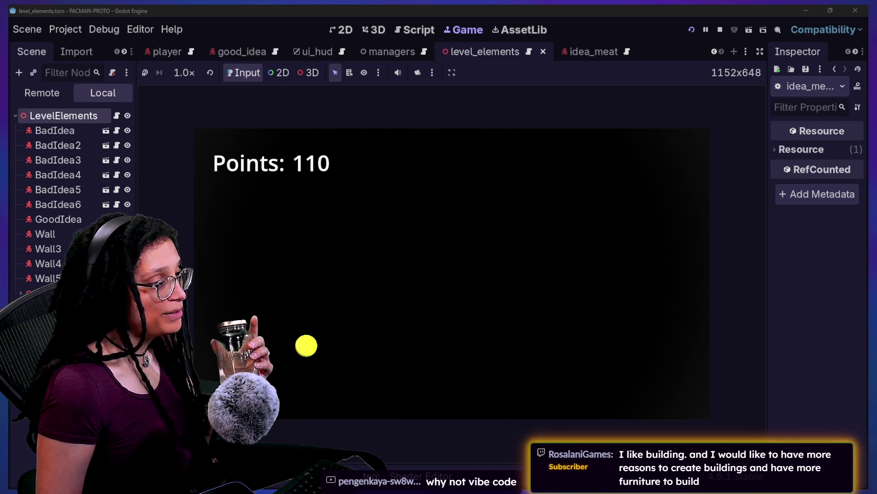
key("Up")
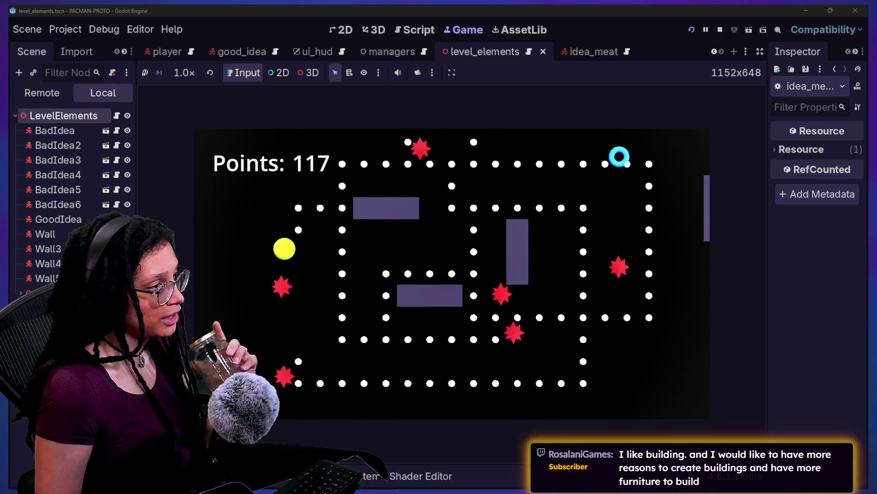
key("Right")
key("Left")
key("Up")
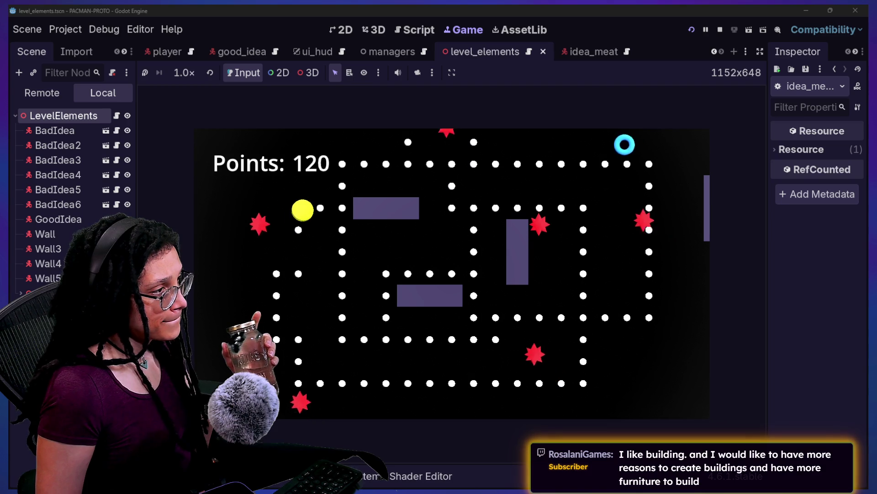
key("Right")
key("Down")
key("Right")
key("Down")
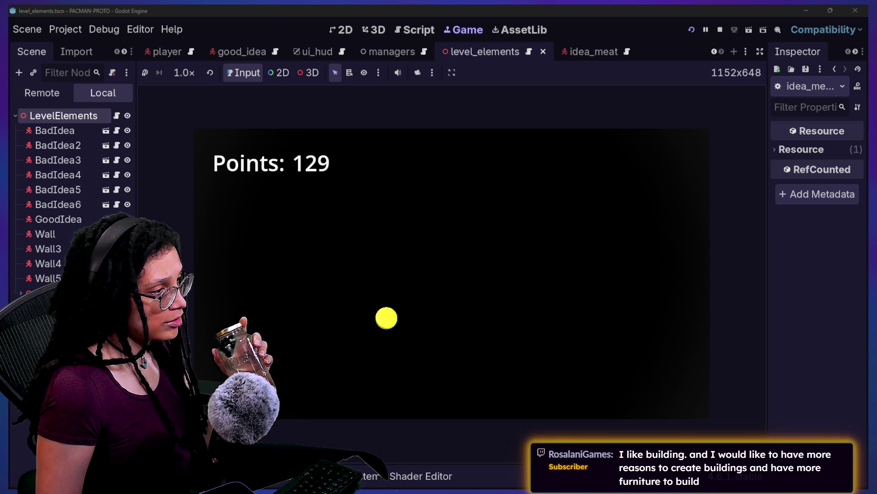
key("Left")
key("Up")
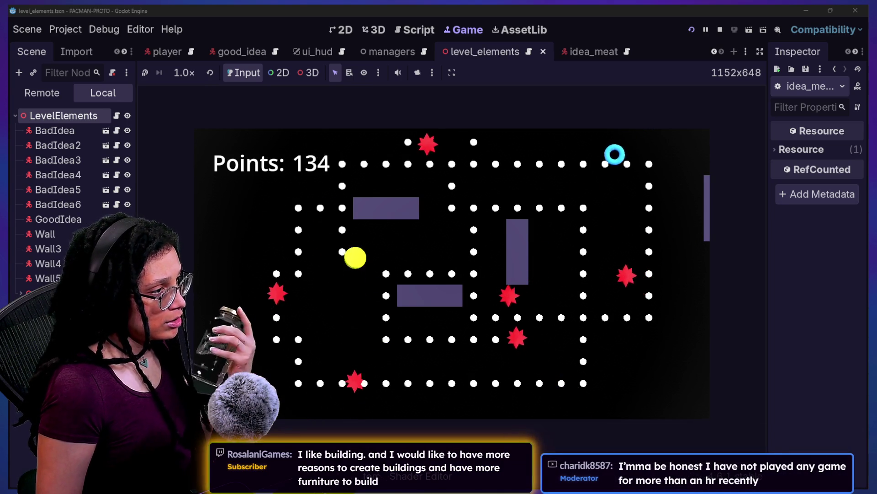
key("Left")
key("Up")
key("Left")
key("Down")
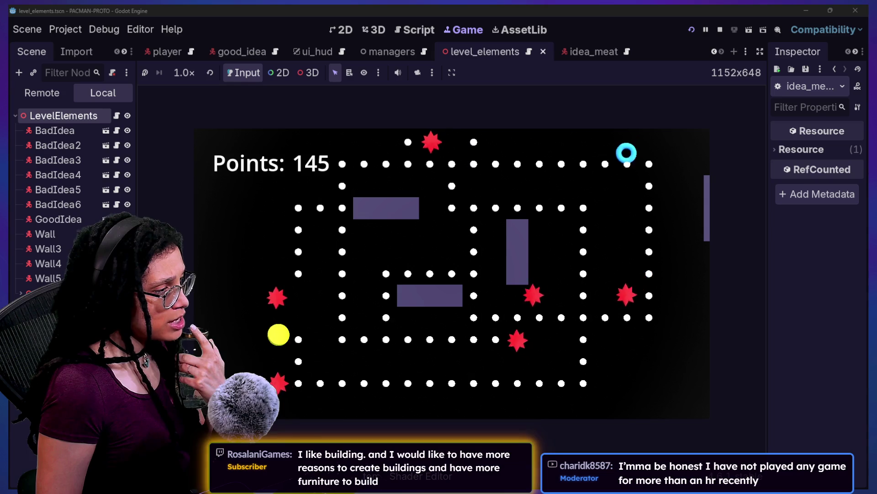
key("Right")
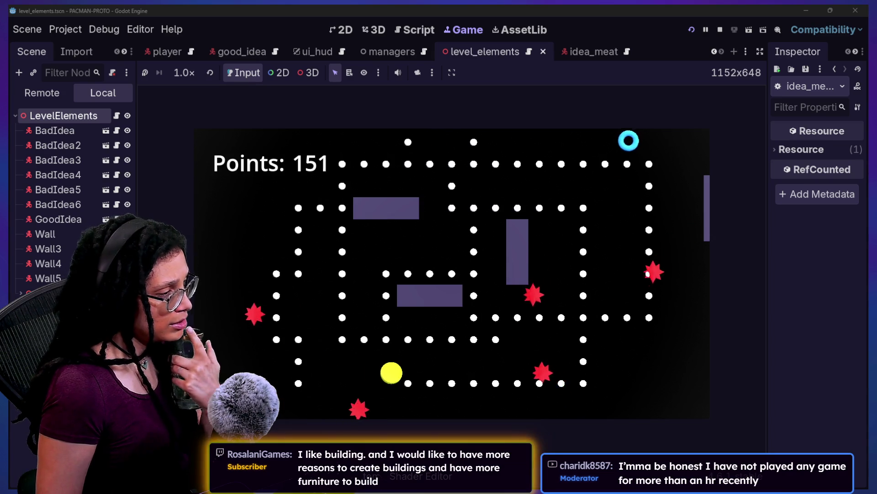
key("Up")
key("Left")
key("Up")
key("Left")
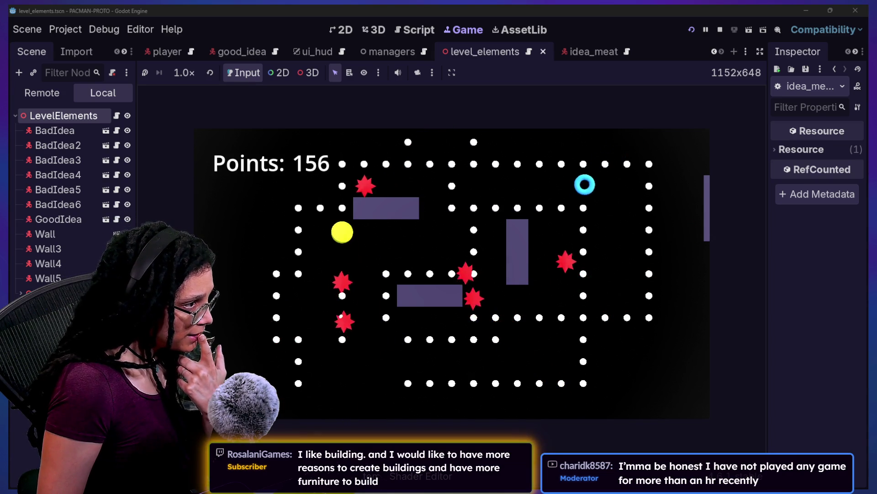
key("Down")
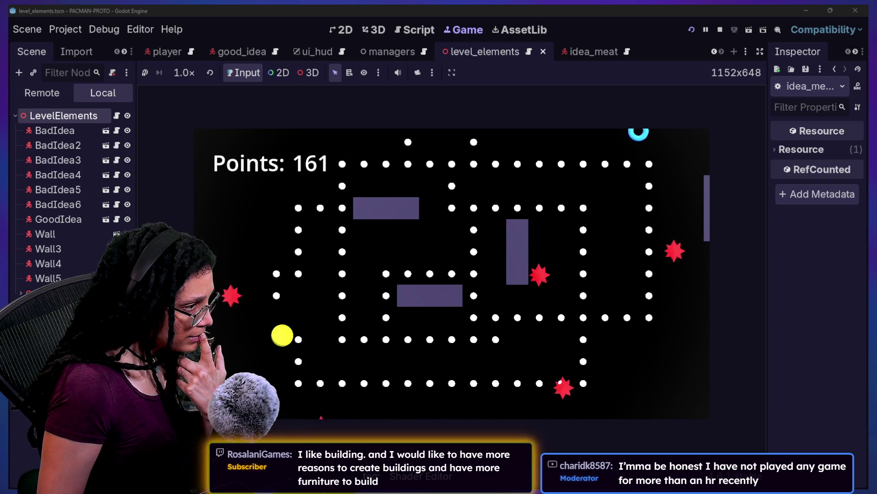
key("Right")
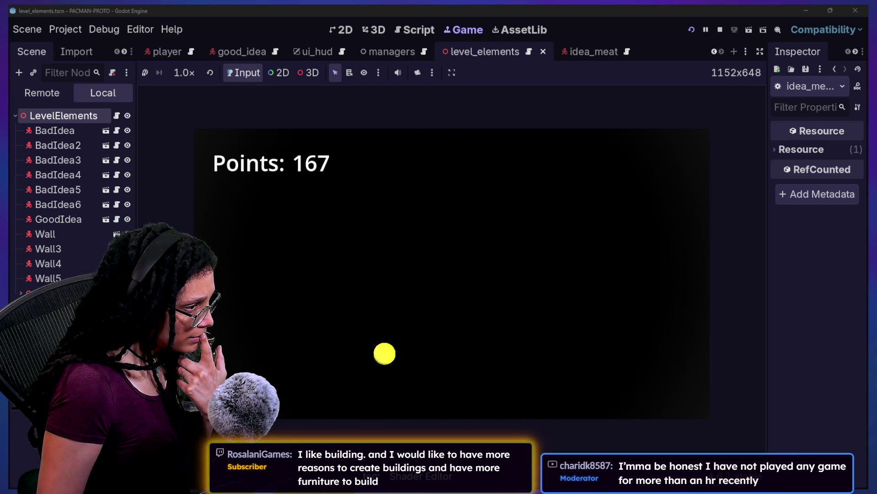
key("Up")
key("Left")
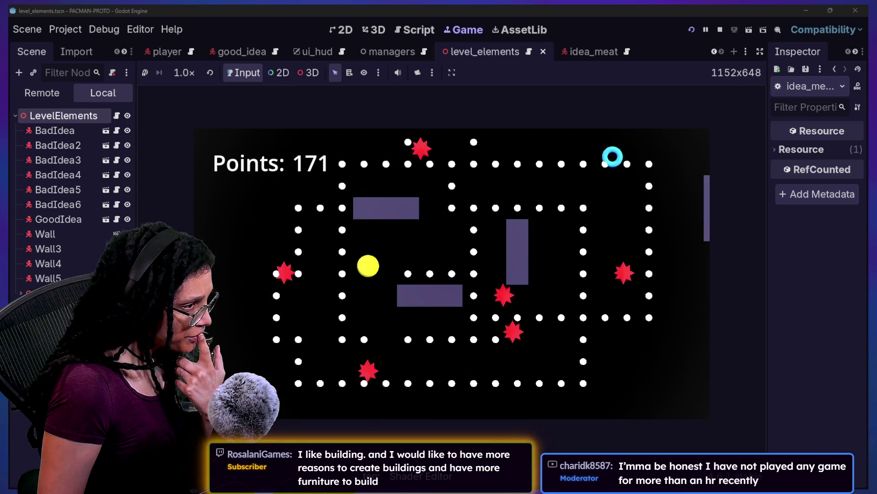
key("Down")
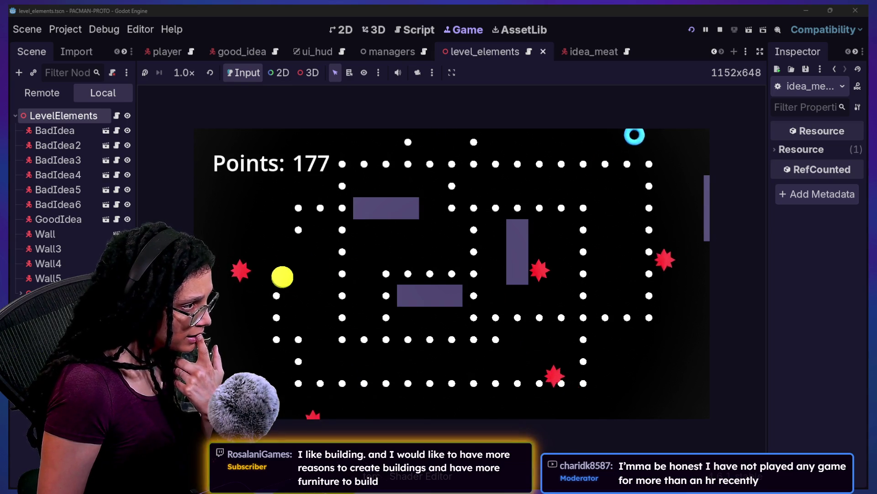
key("Right")
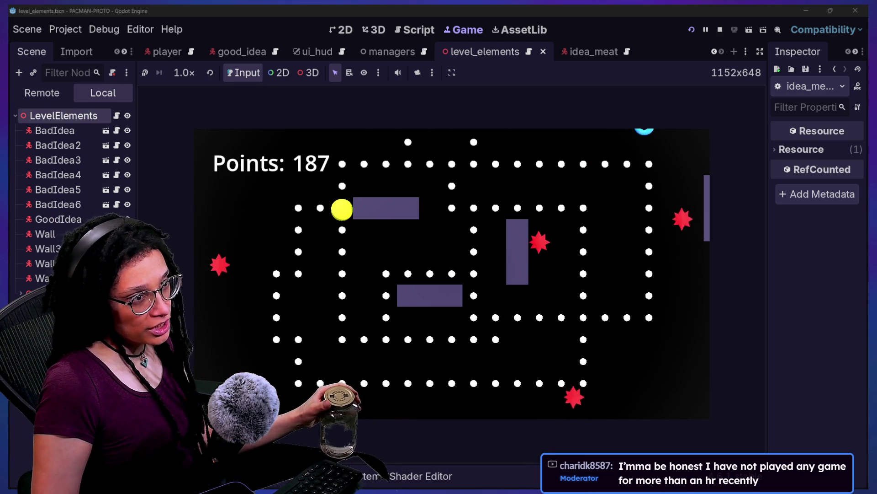
key("Up")
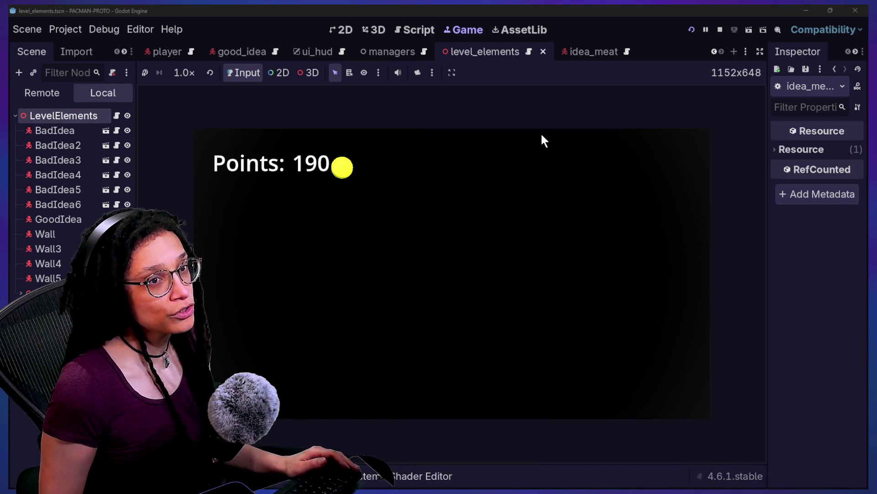
- Stop the running Pac-Man game and return to the script's line 8 value
left_click(720, 29)
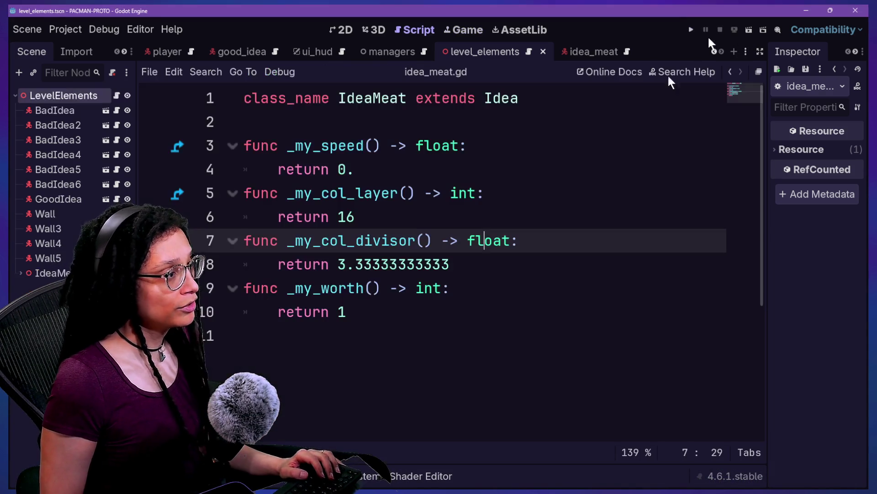
left_click(358, 265)
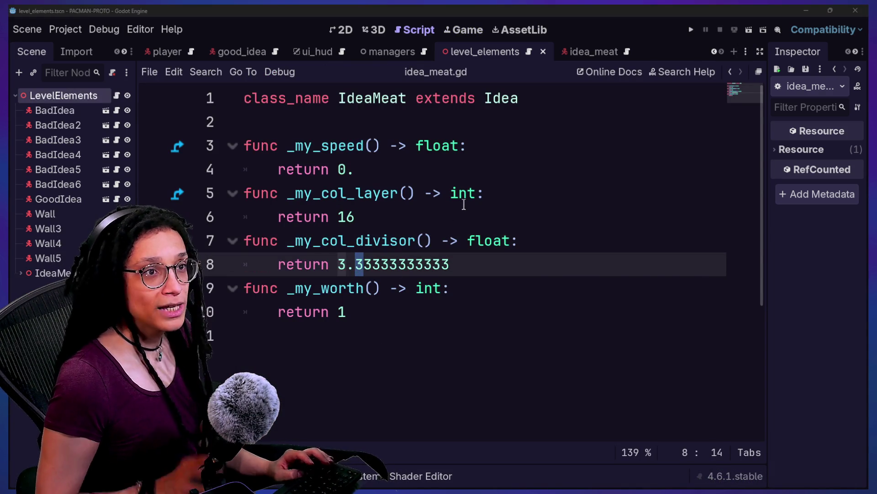
mouse_move(464, 204)
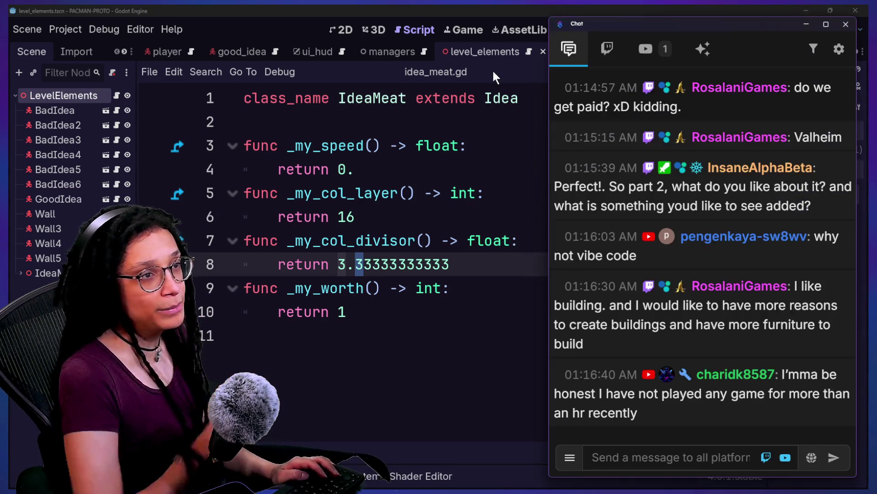
- Switch to the roguelike project's editor and bring up the Quick Open file search
key("alt+Tab")
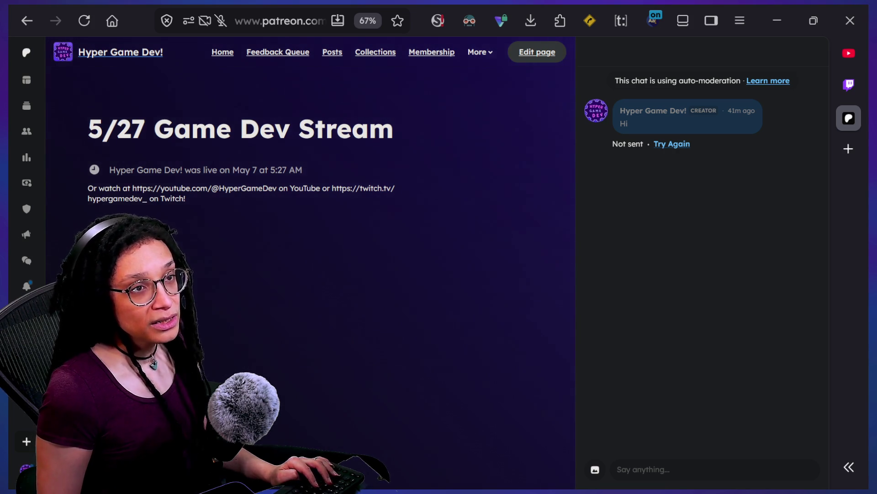
key("alt+Tab")
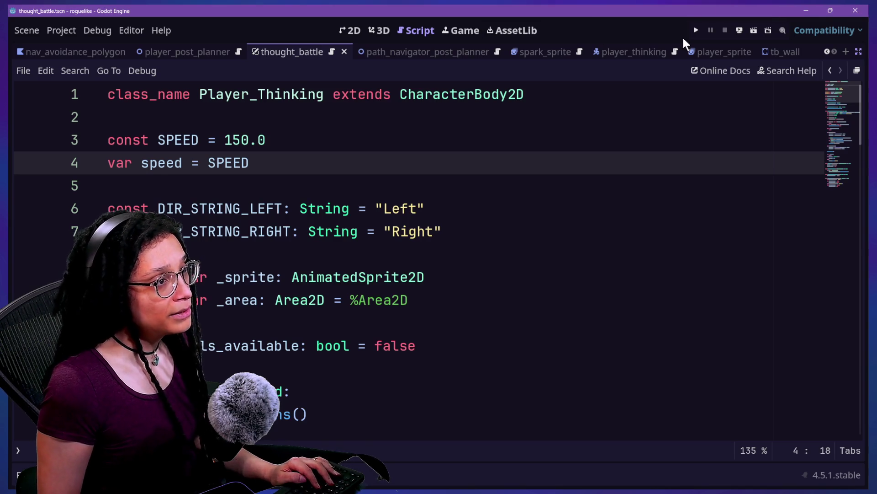
key("shift+alt+o")
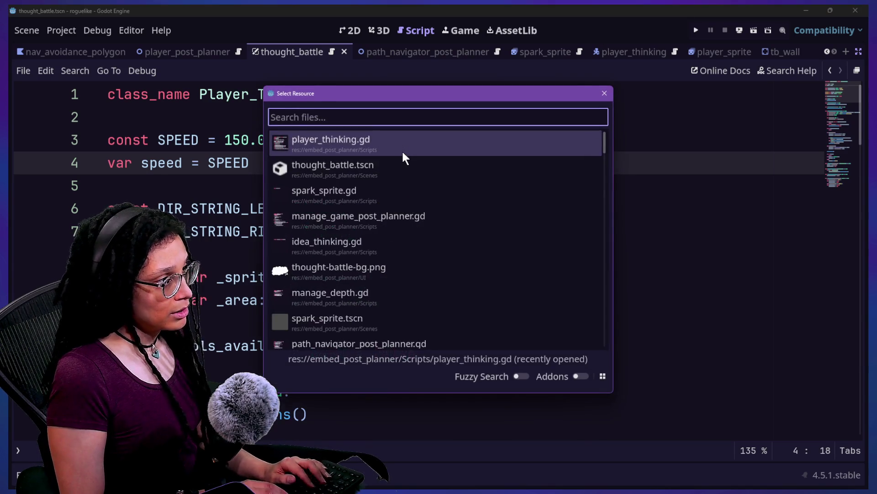
- Search Quick Open for 'thought', dismiss it, and run the roguelike project
type("thought")
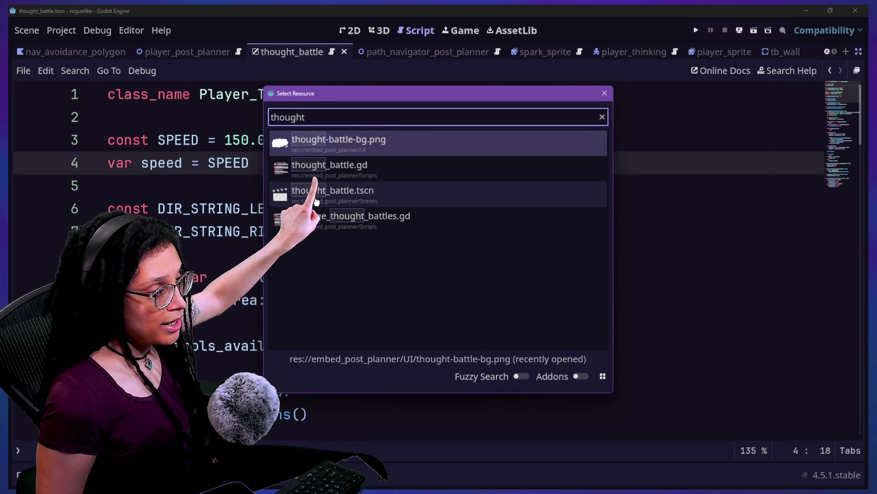
left_click(604, 94)
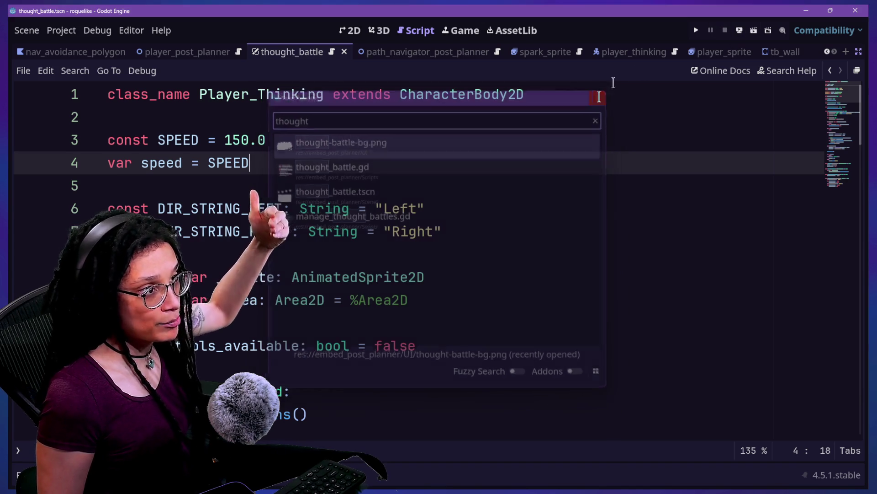
left_click(697, 30)
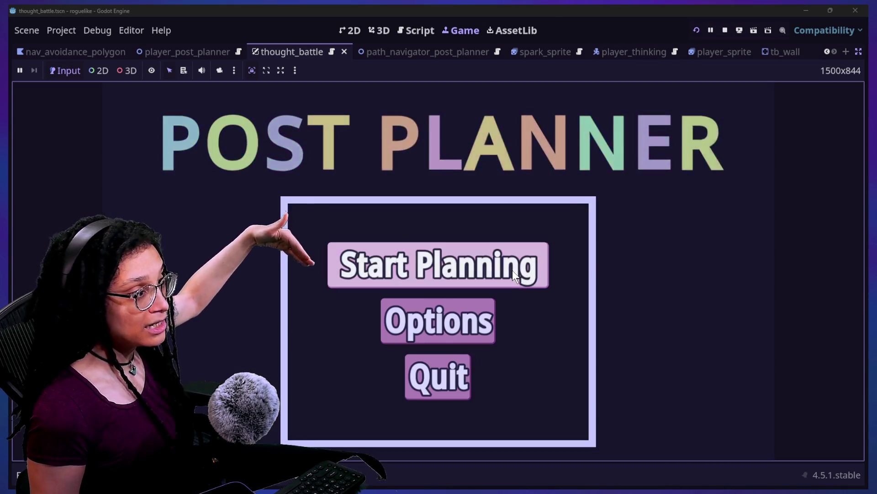
- Start Planning on the Catstagram platform and begin working through the brain maze level
left_click(514, 270)
left_click(480, 280)
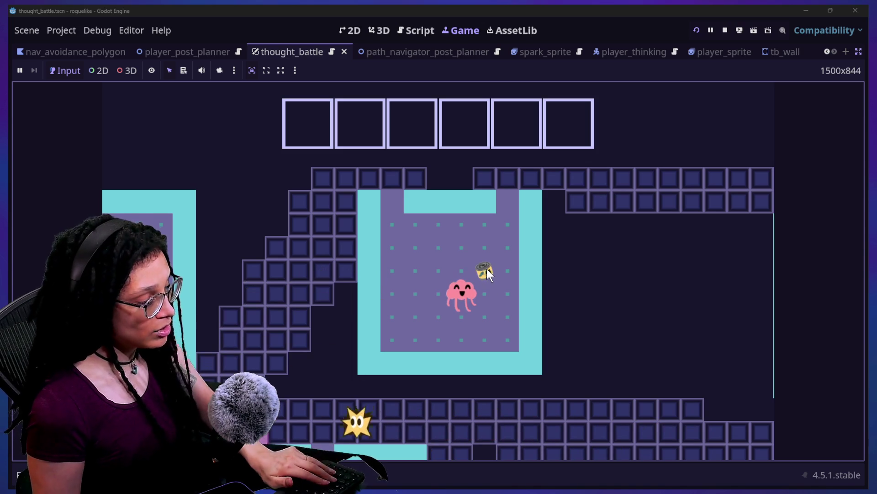
left_click_drag(495, 240, 521, 284)
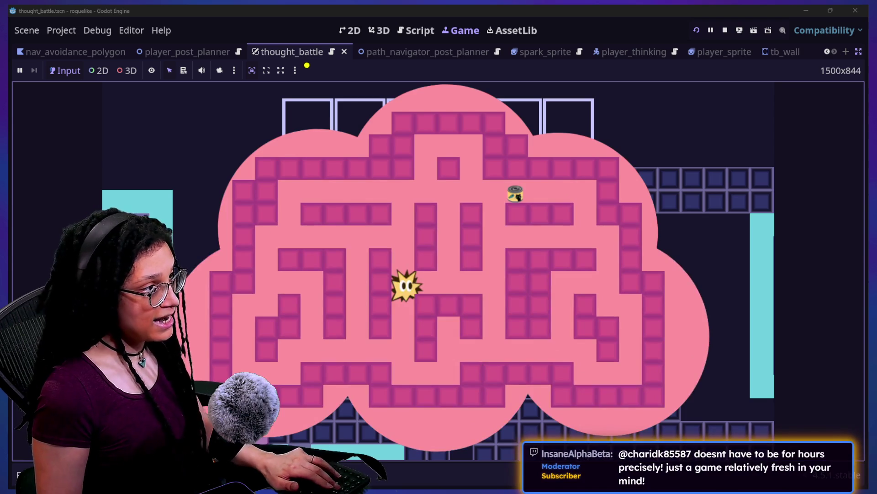
mouse_move(316, 72)
left_mouse_down()
mouse_move(727, 324)
mouse_move(118, 151)
mouse_move(524, 67)
left_mouse_up()
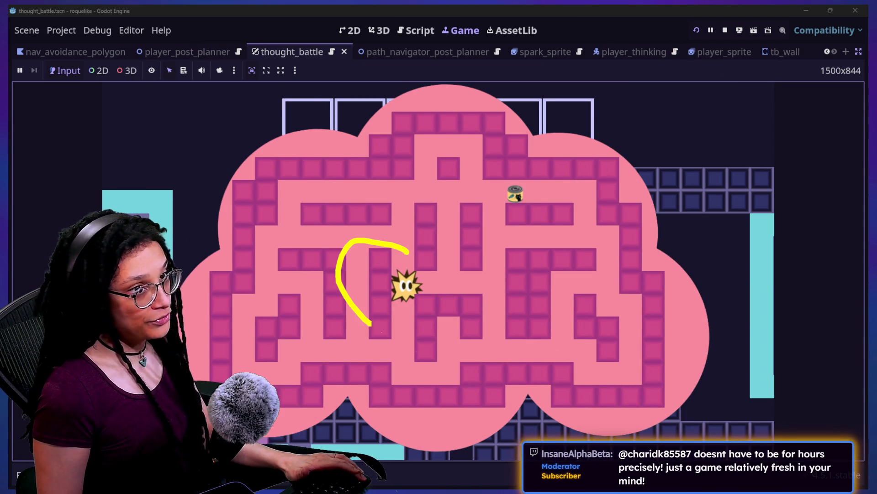
mouse_move(371, 323)
left_mouse_down()
mouse_move(525, 256)
mouse_move(265, 219)
mouse_move(345, 265)
mouse_move(355, 205)
left_mouse_up()
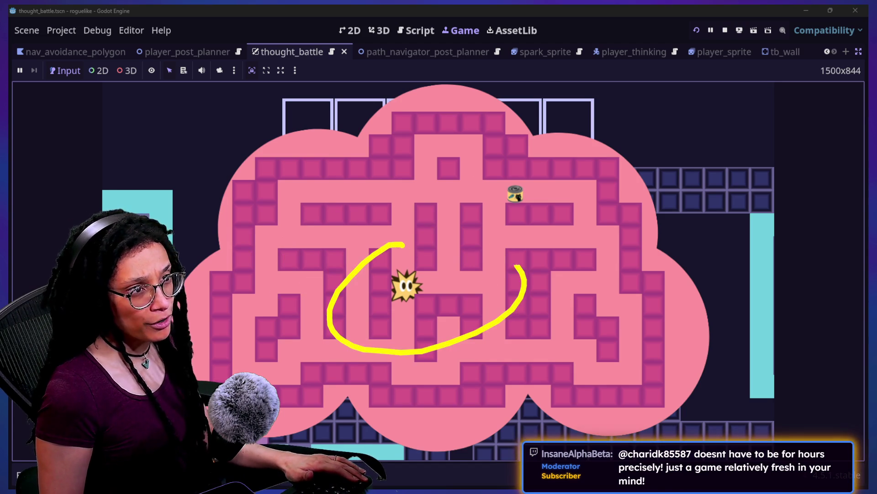
mouse_move(515, 265)
left_mouse_down()
mouse_move(356, 274)
mouse_move(381, 288)
left_mouse_up()
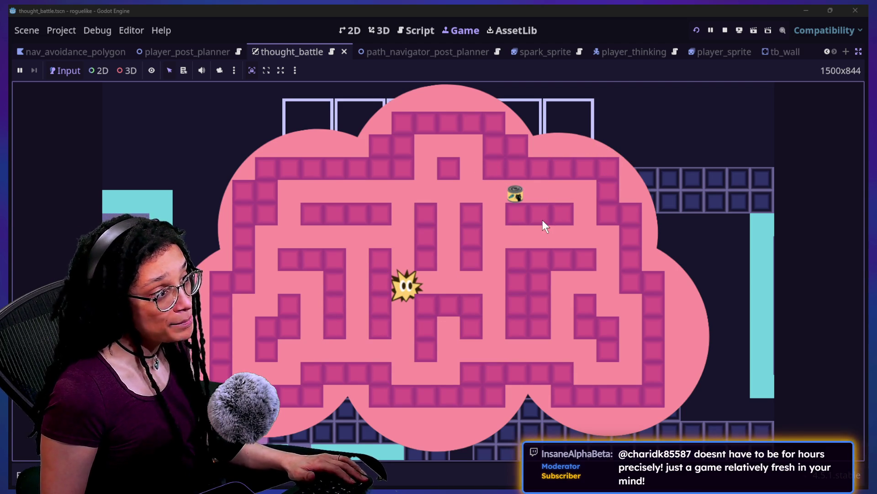
- Finish playing the brain maze level and stop the running game
left_click_drag(487, 189, 514, 169)
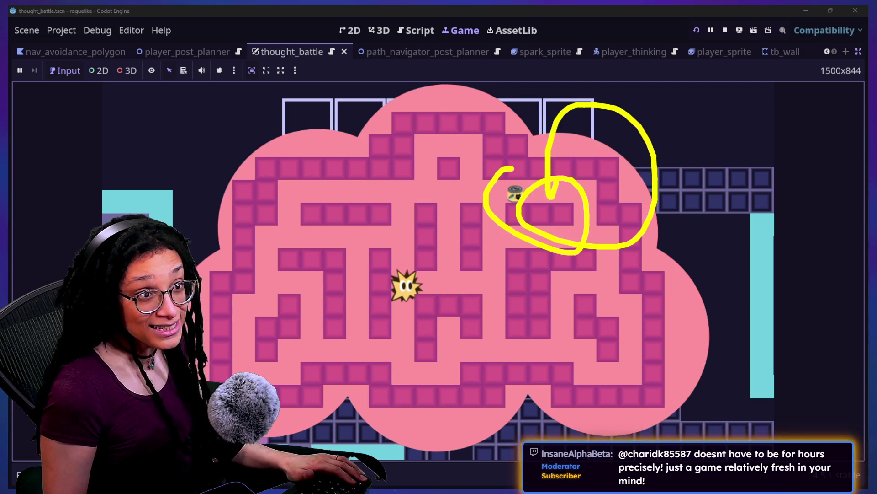
left_click_drag(553, 197, 544, 184)
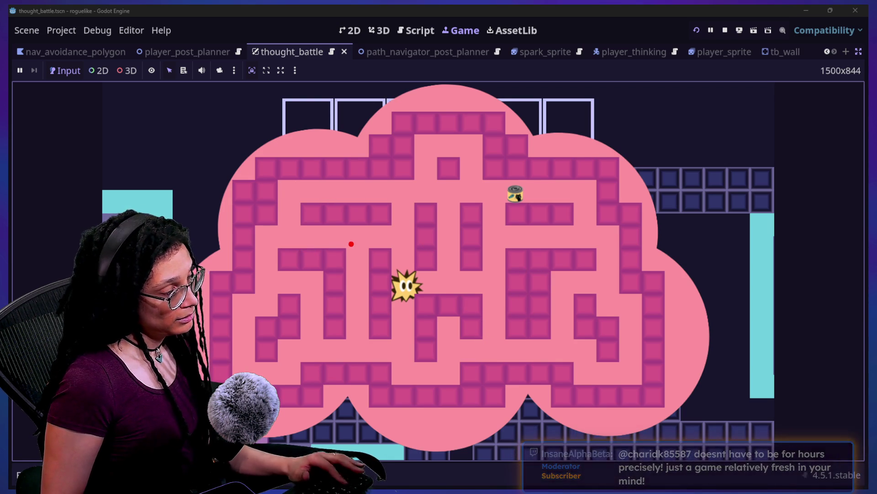
left_click_drag(351, 243, 350, 241)
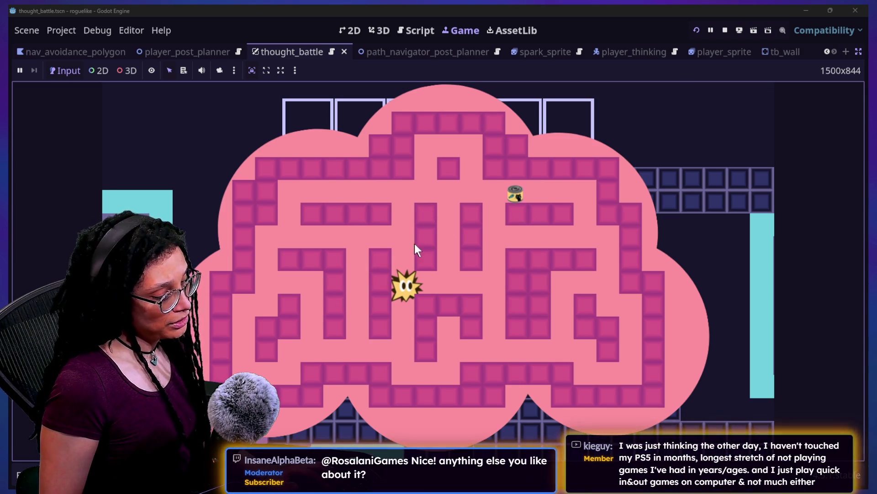
left_click(454, 214)
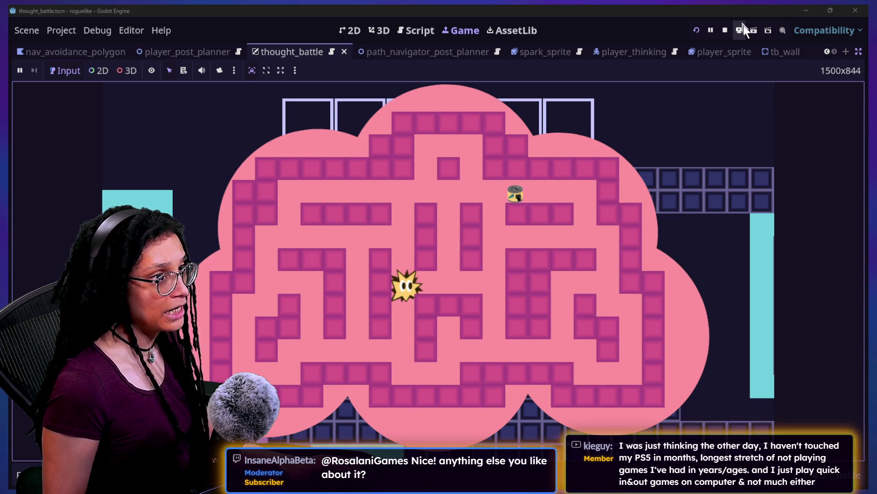
left_click(725, 30)
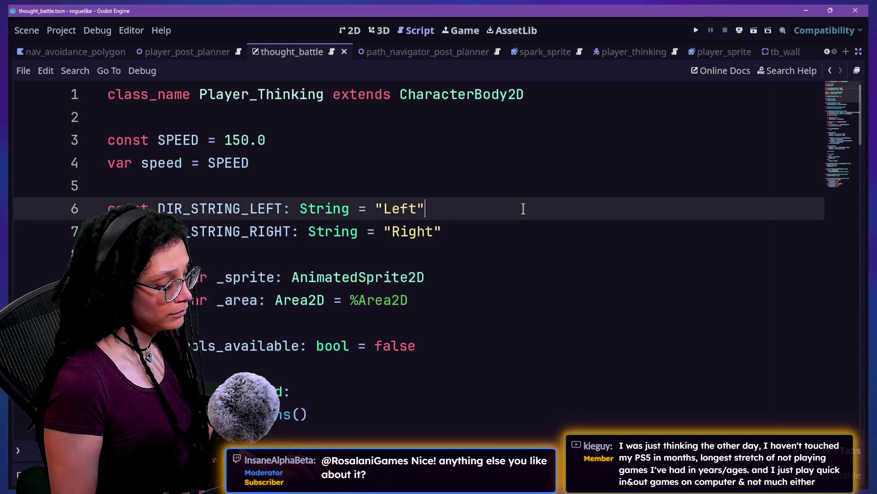
- Exit distraction-free mode and jump from the Debugger Errors warning to _current_post_data in manage_post_list.gd
key("ctrl+shift+F11")
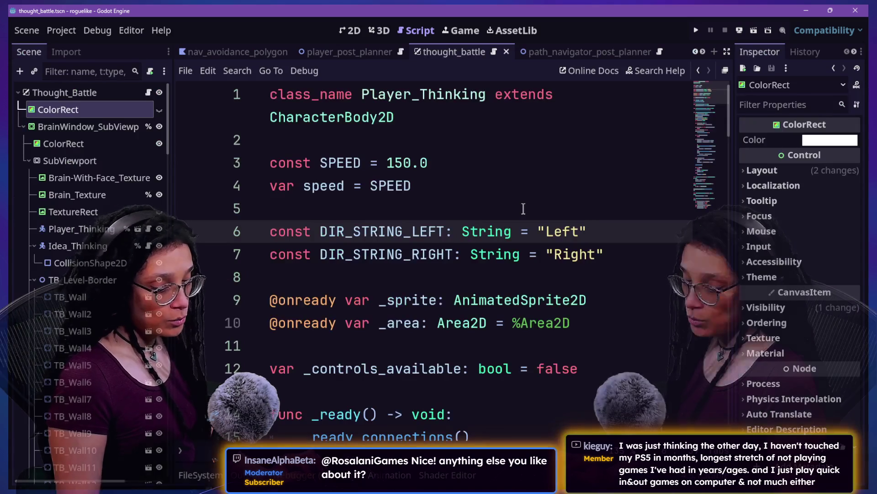
left_click(200, 475)
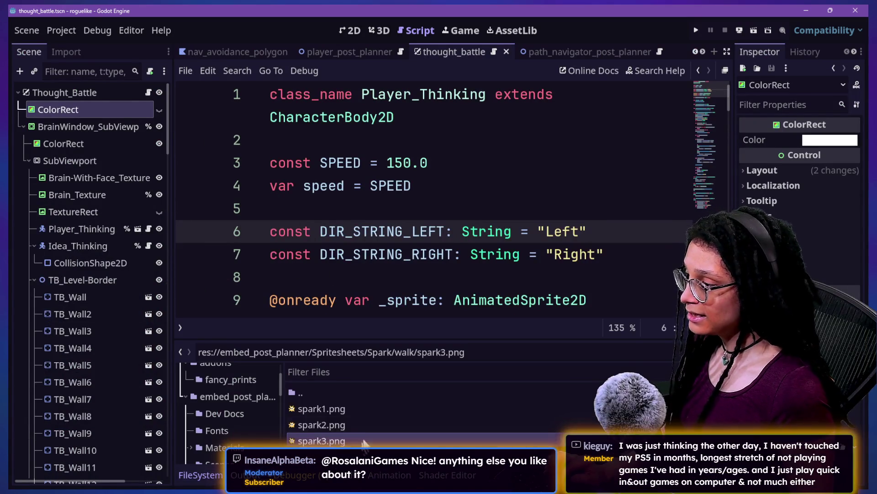
left_click(298, 474)
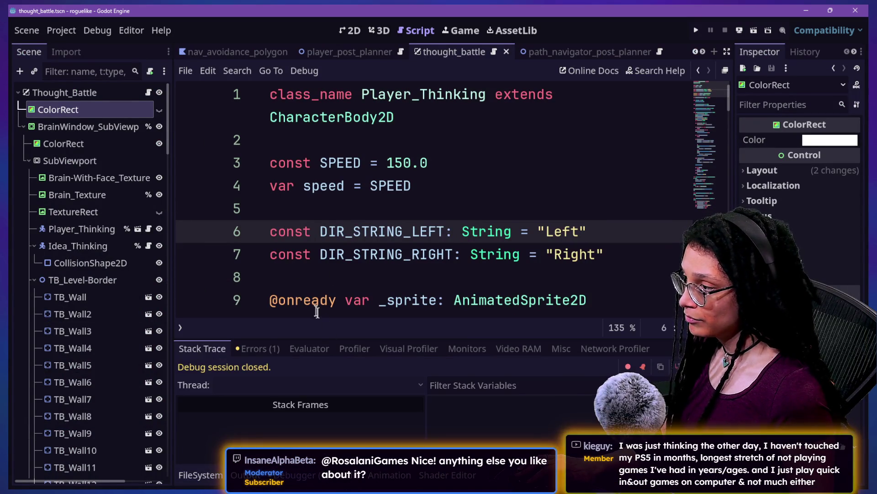
left_click(275, 348)
double_click(299, 383)
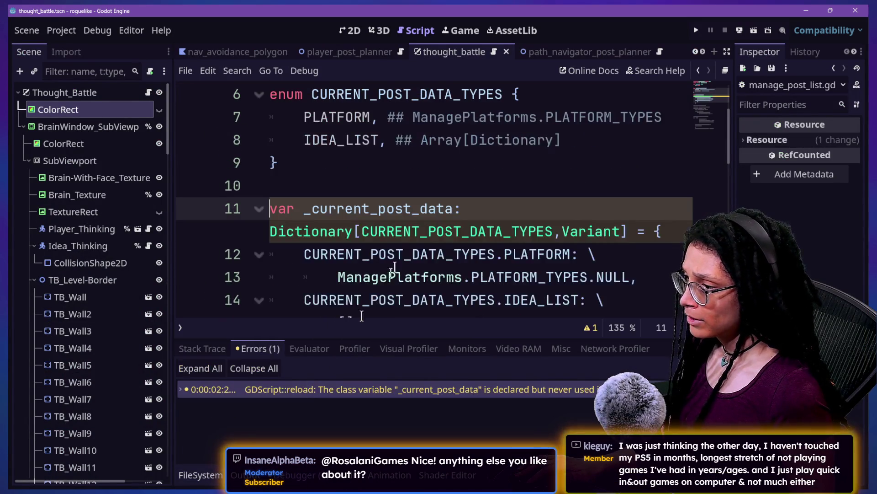
key("Down")
key("Down")
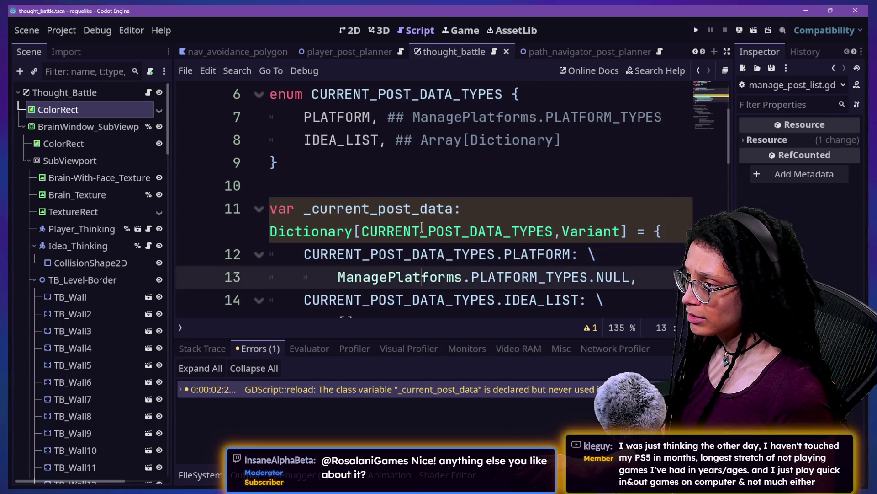
scroll(435, 218, "up", 2)
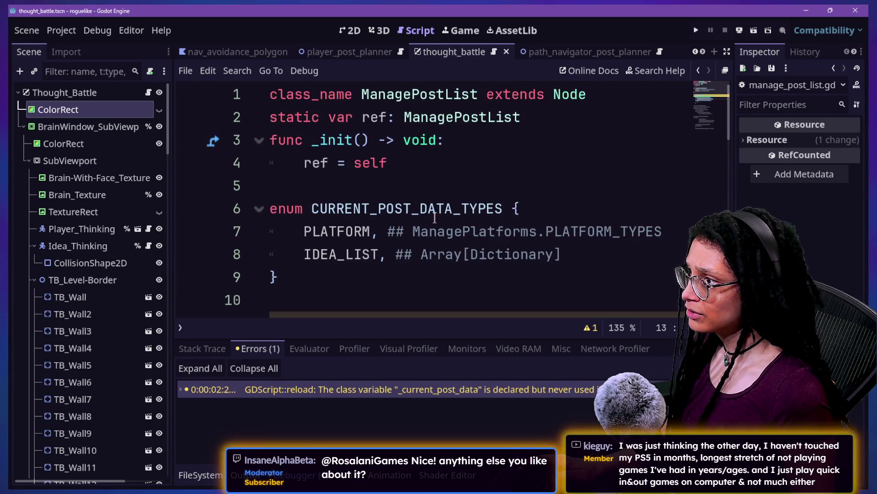
scroll(434, 218, "down", 2)
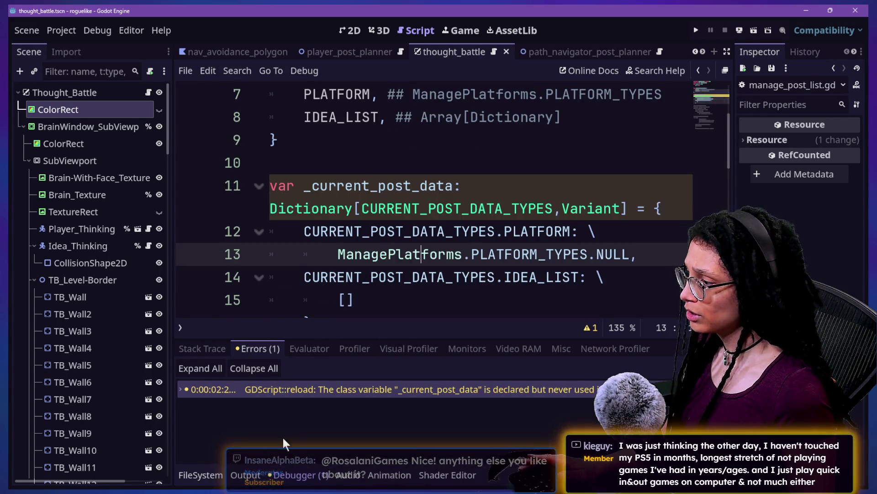
- Show the FileSystem dock and open the embed_post_planner Scripts folder
left_click(237, 476)
left_click(201, 475)
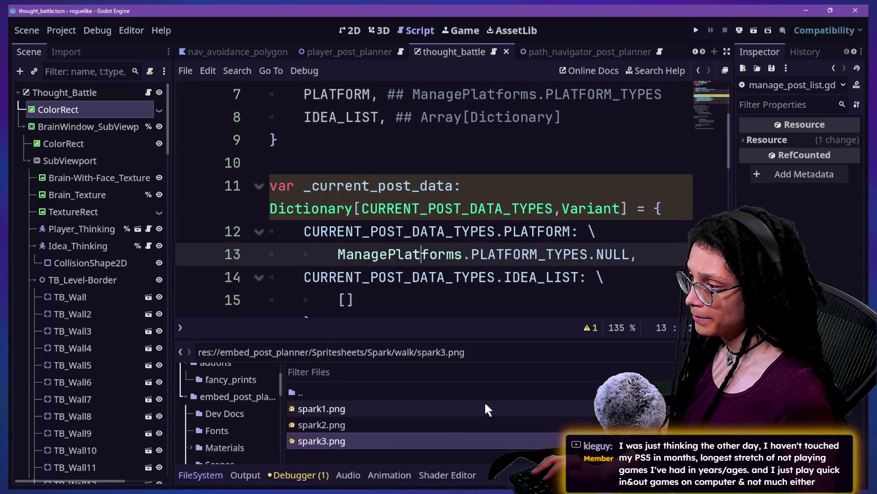
scroll(228, 390, "up", 2)
scroll(242, 415, "down", 1)
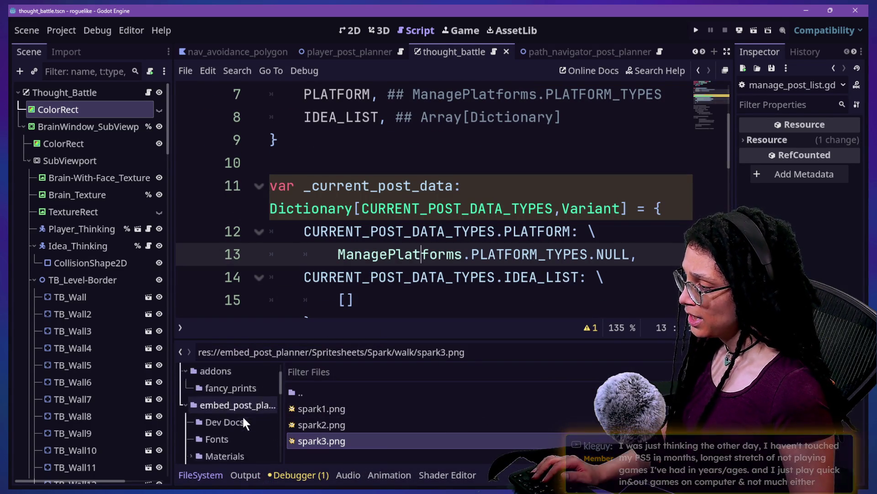
scroll(242, 415, "down", 3)
scroll(242, 415, "up", 2)
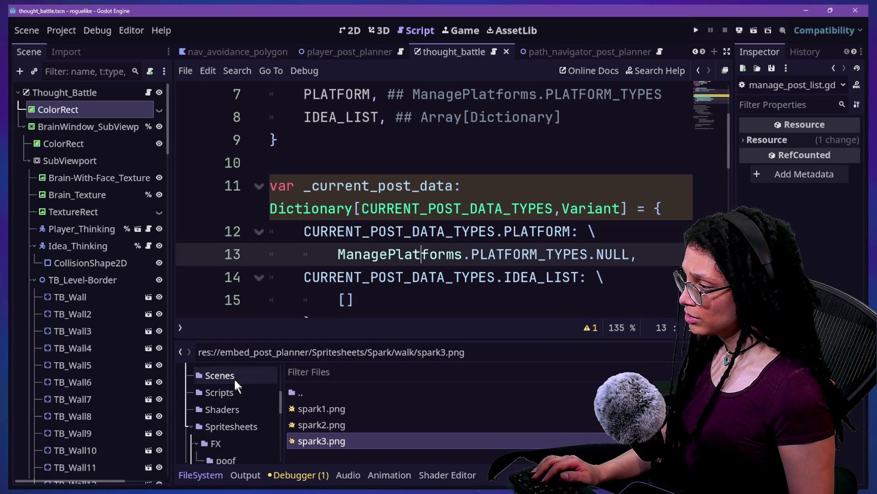
left_click(234, 388)
- Create a new script at Scripts/Abstract_thought.gd from the Scripts folder's context menu
right_click(465, 409)
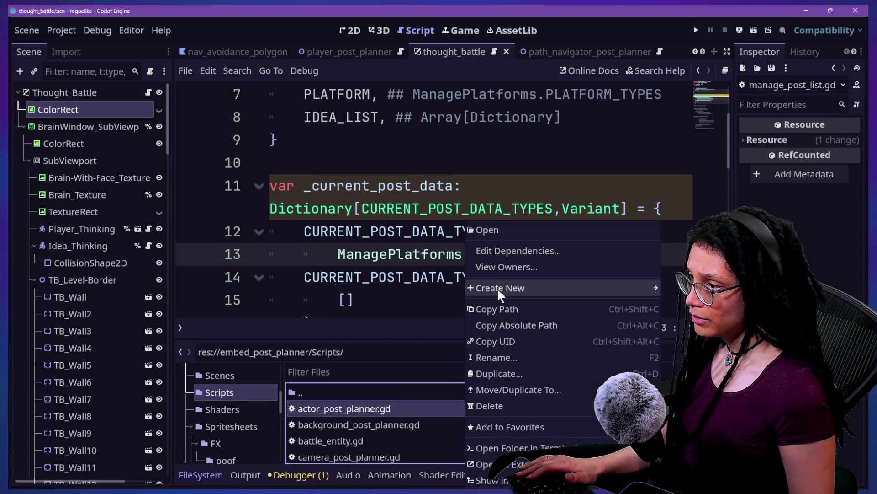
mouse_move(498, 288)
left_click(686, 320)
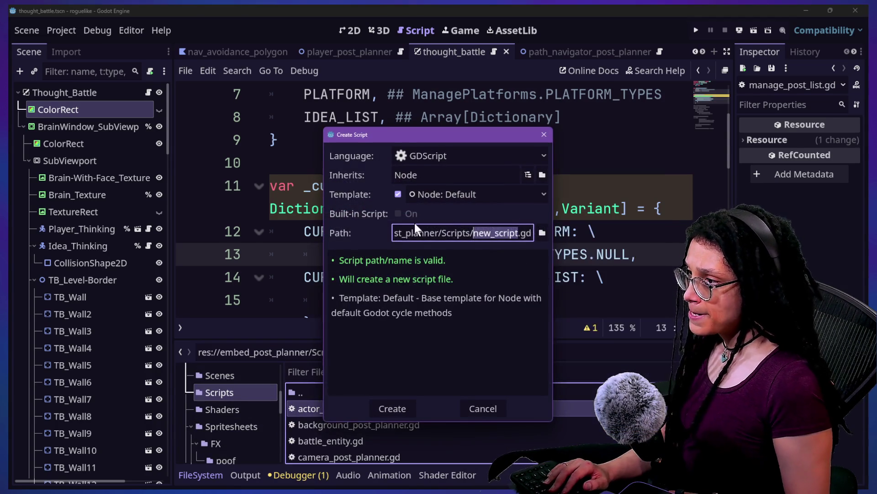
key("BackSpace")
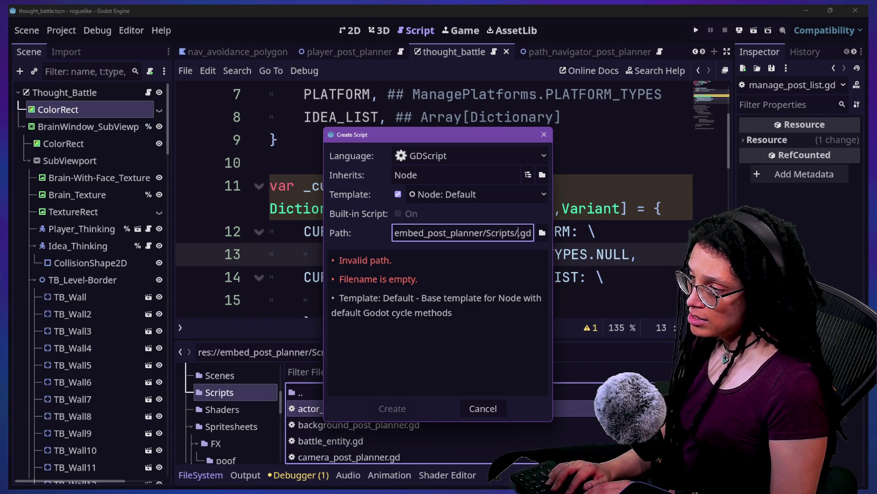
type("ght")
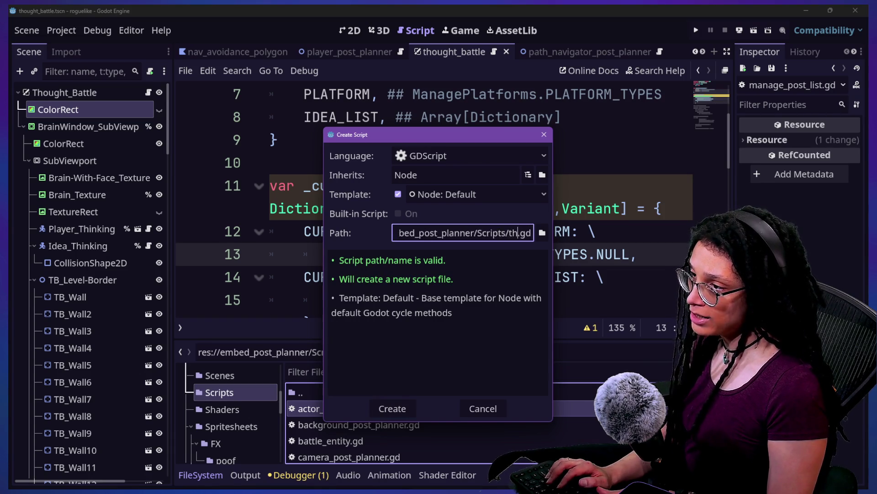
key("BackSpace")
key("BackSpace")
type("tract")
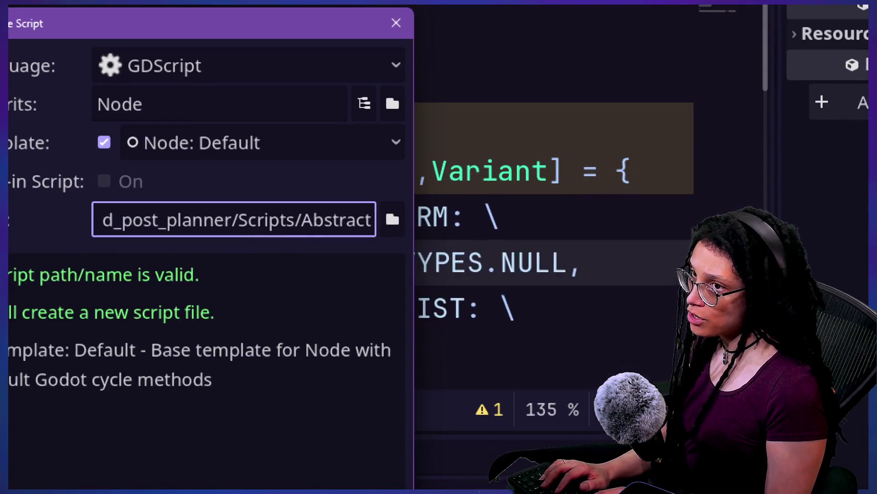
type("_")
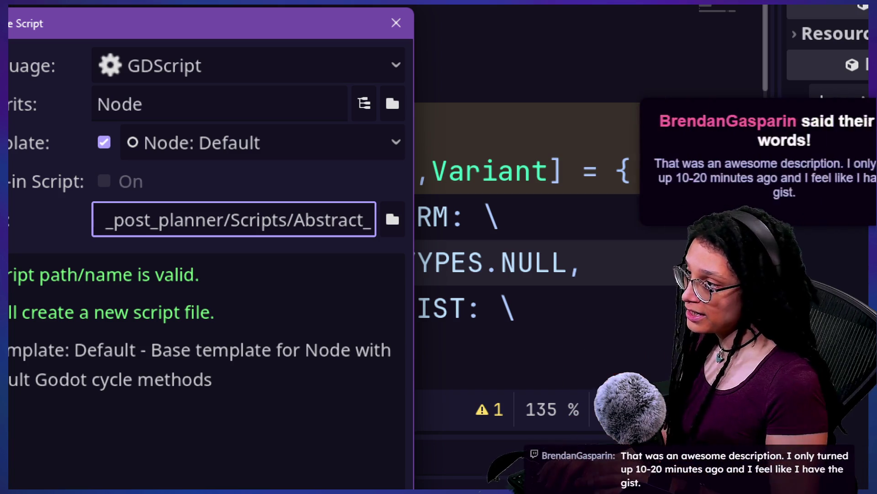
type("thought")
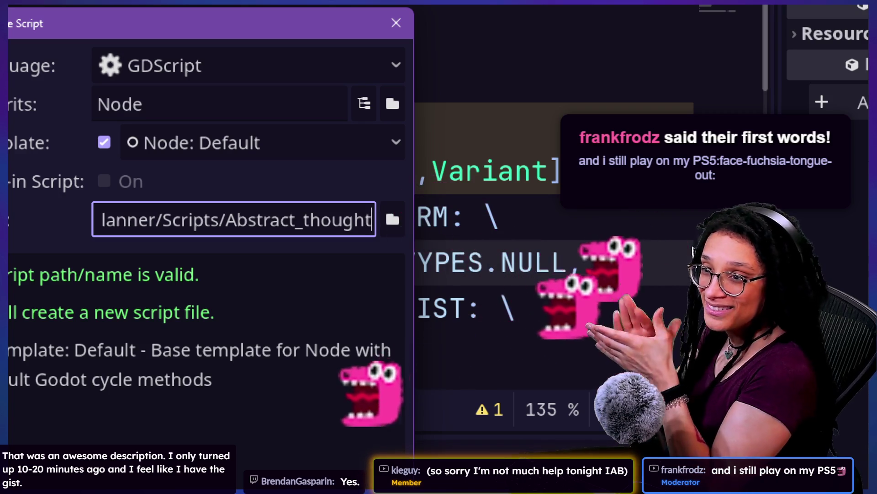
key("Right")
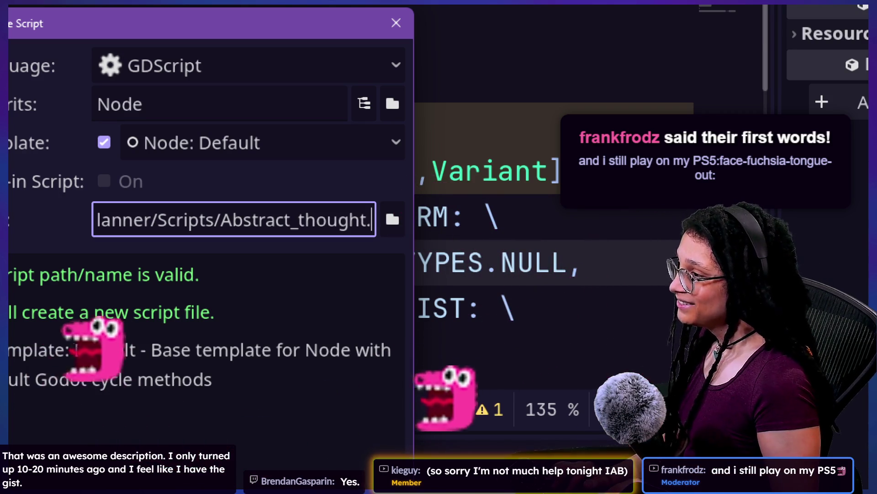
key("Right")
key("Right")
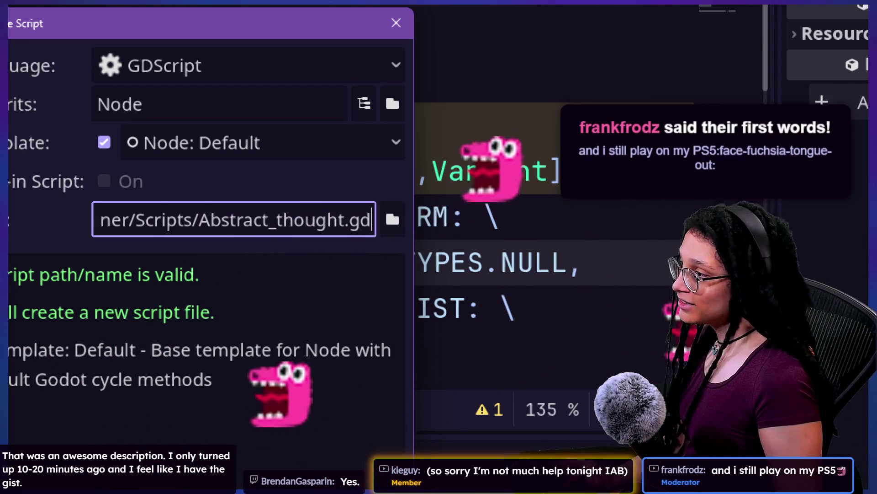
key("Return")
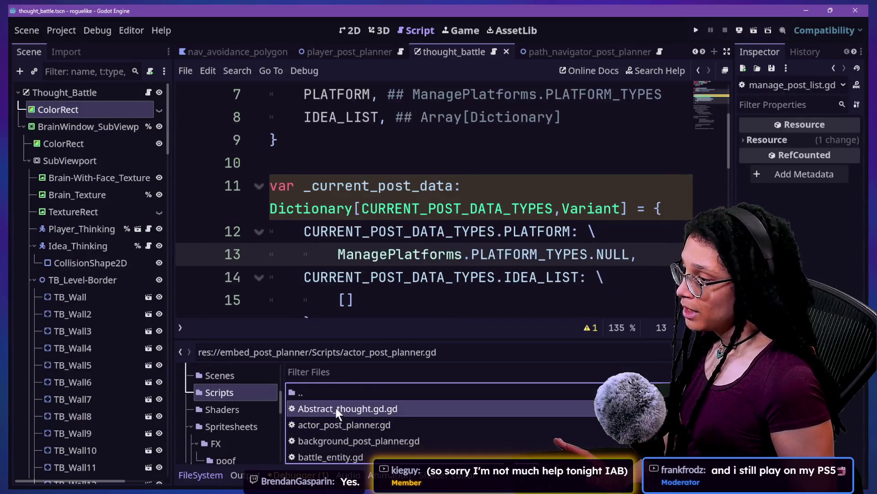
right_click(372, 409)
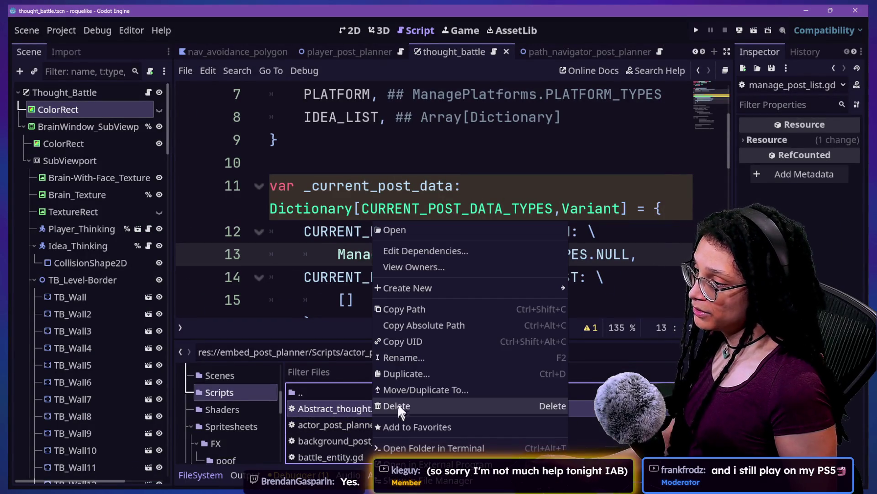
left_click(395, 358)
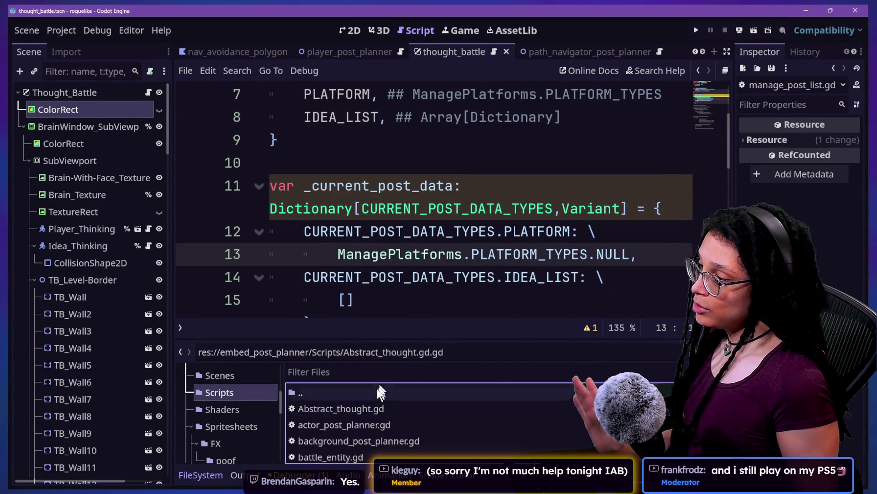
double_click(369, 407)
key("ctrl+a")
type("@abstrac")
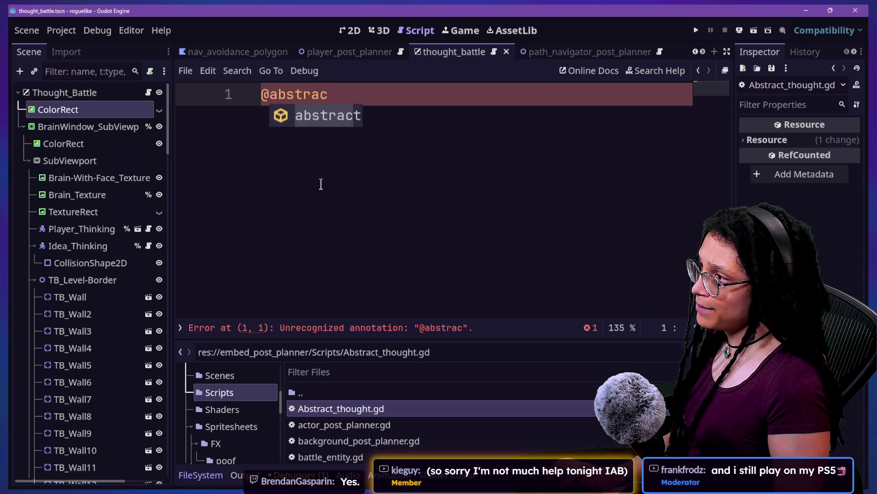
type("t")
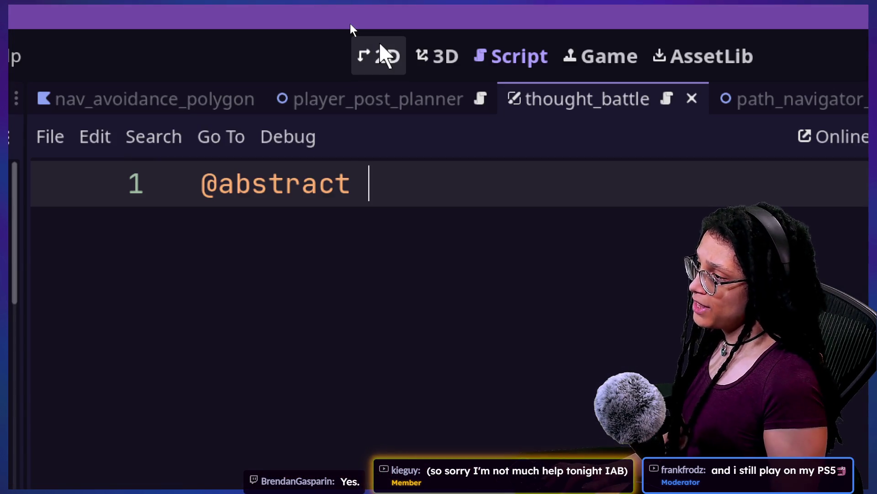
type(" ass_")
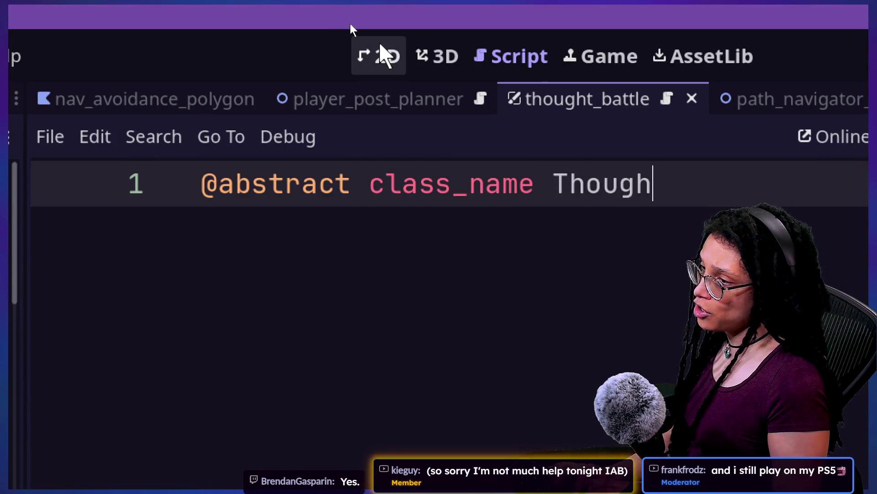
type("t")
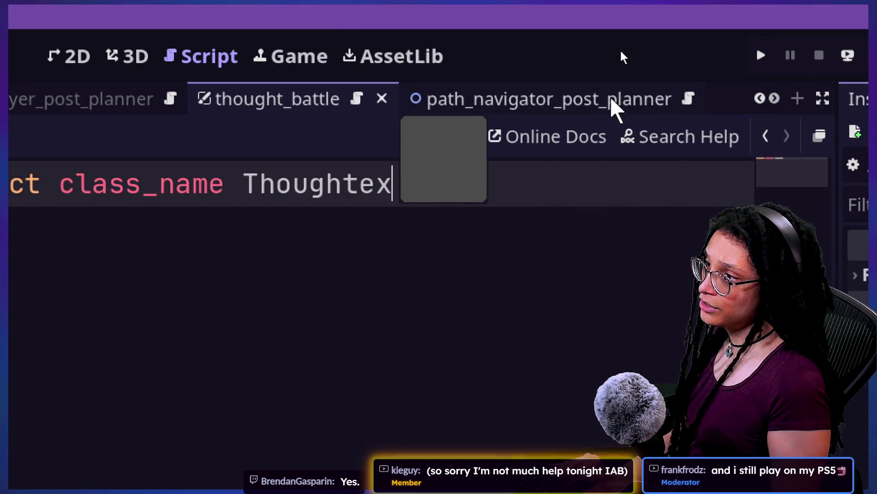
key("BackSpace")
type("e")
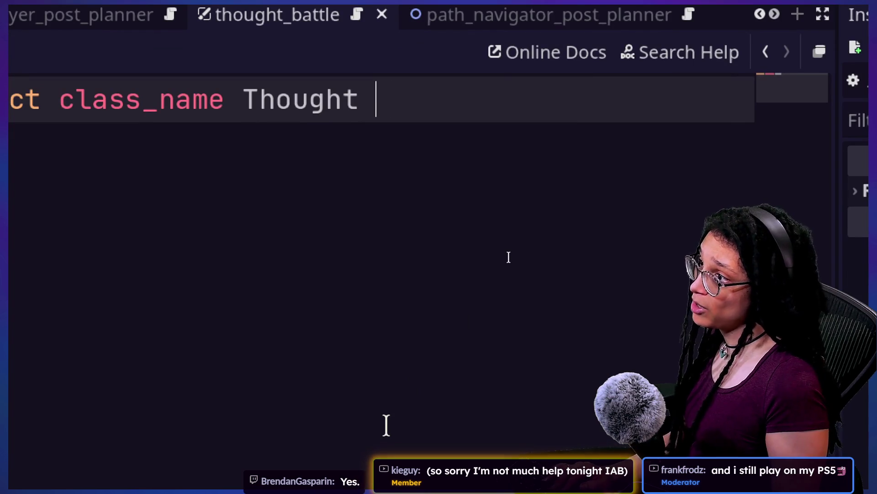
type("extendsCharact")
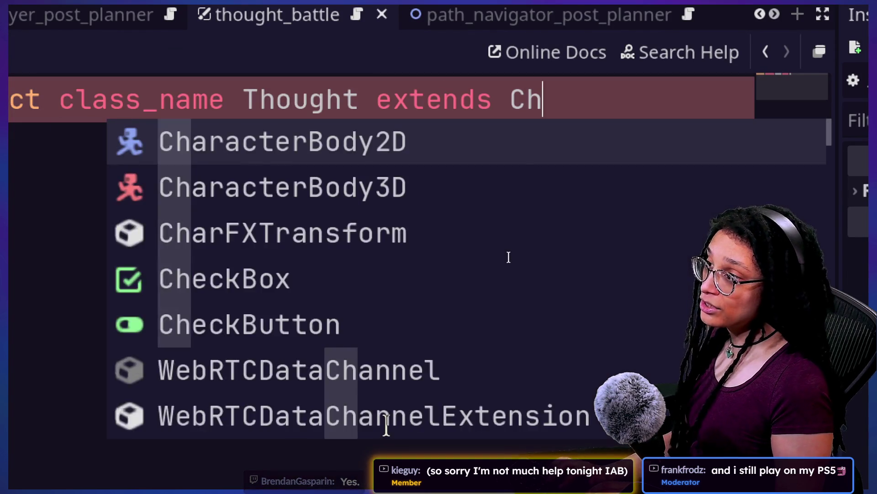
key("Return")
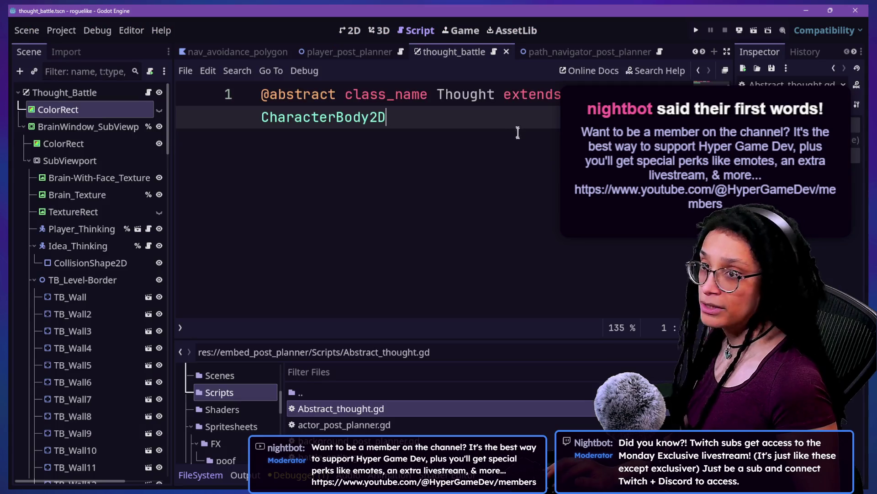
key("Return")
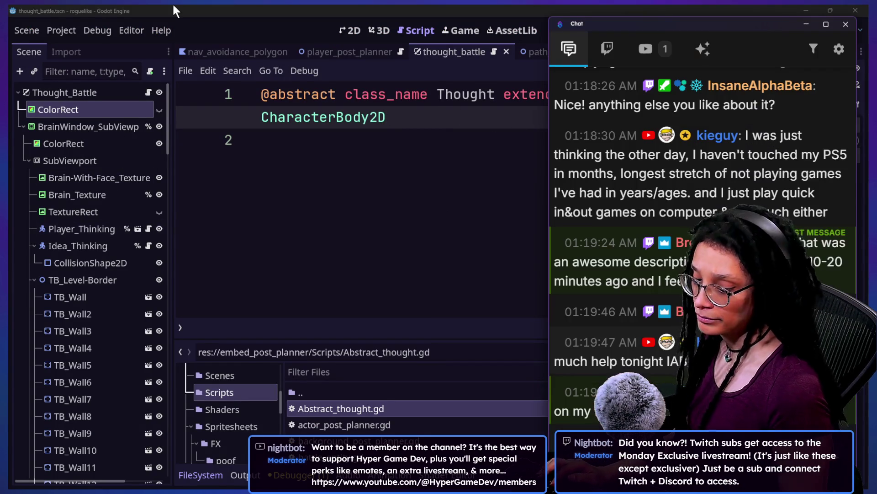
scroll(648, 347, "up", 10)
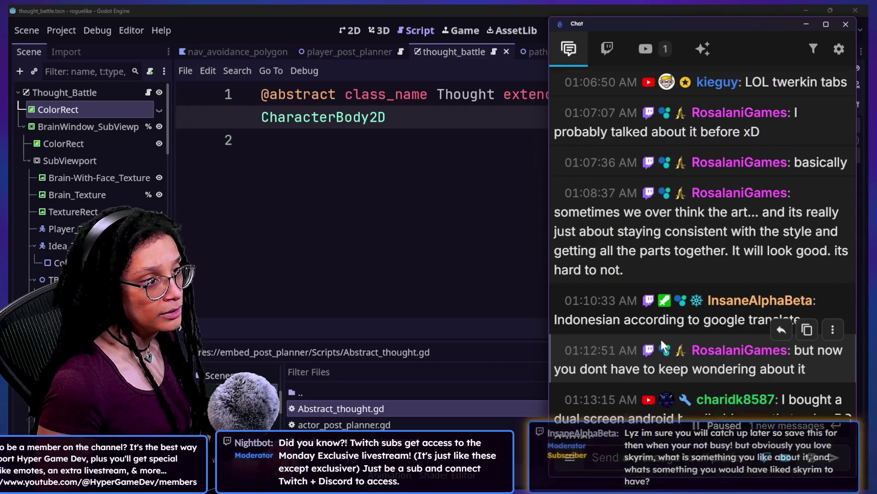
scroll(608, 394, "down", 3)
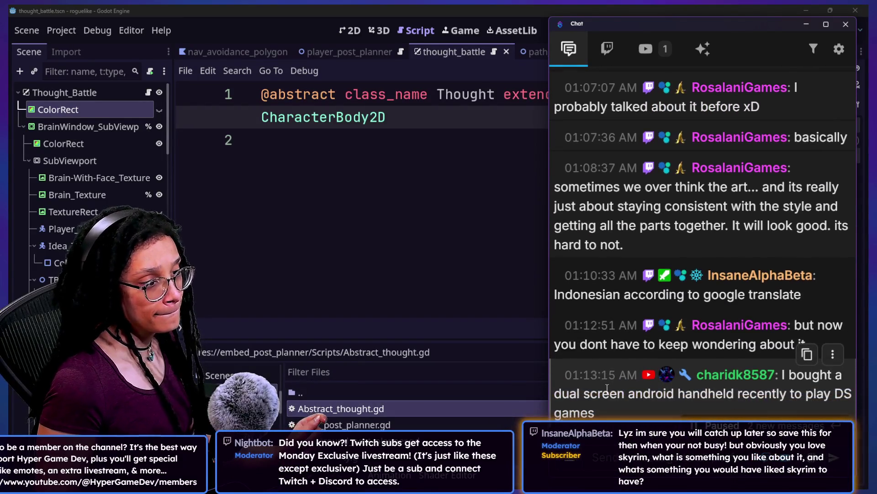
scroll(607, 389, "down", 5)
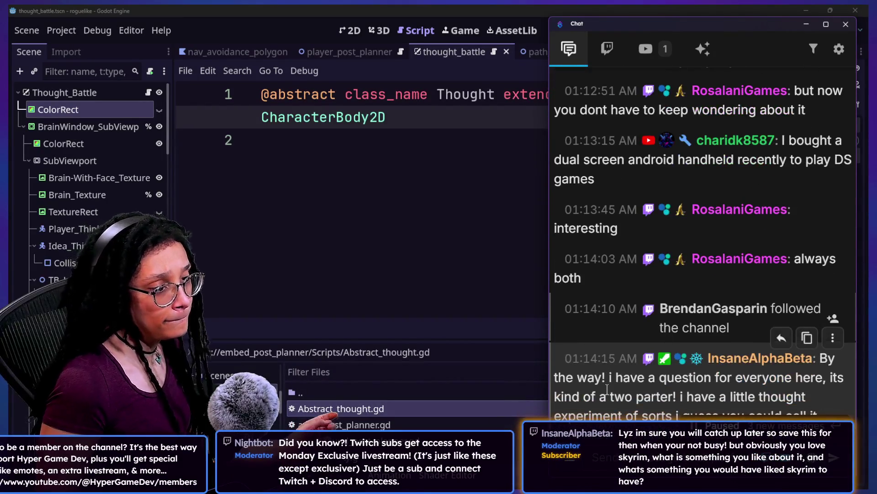
scroll(612, 397, "down", 1)
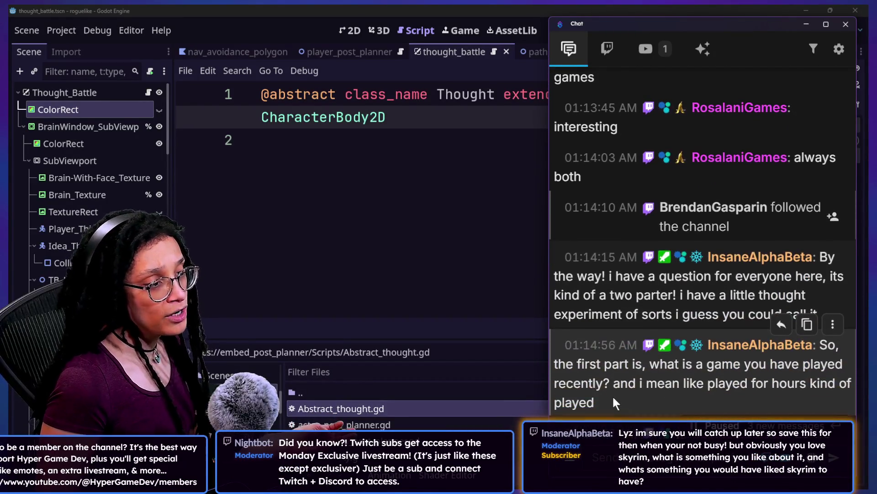
scroll(615, 402, "down", 1)
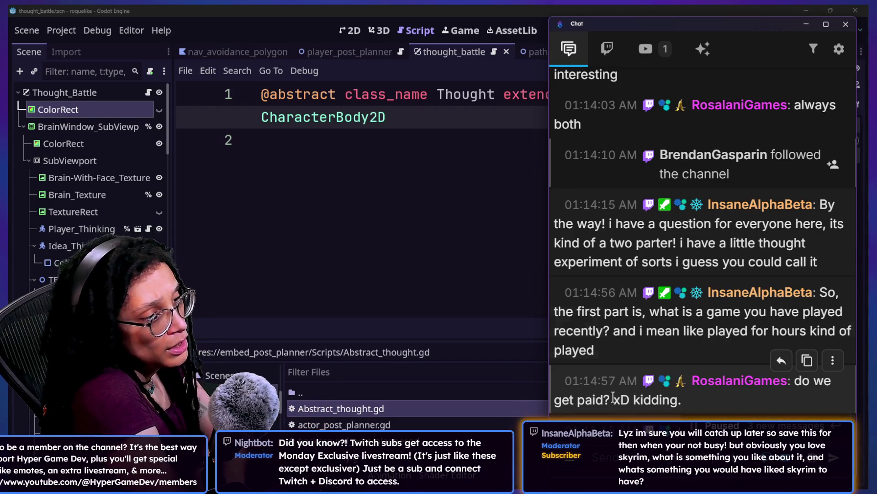
scroll(590, 284, "down", 1)
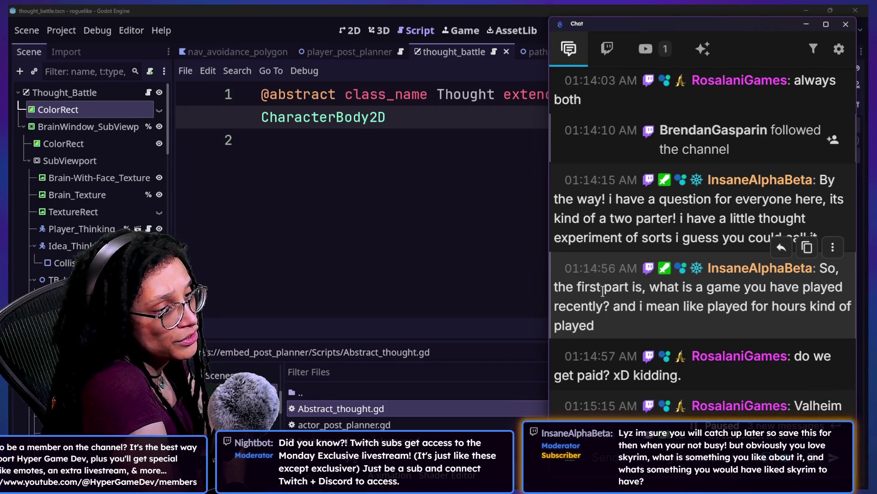
scroll(603, 291, "down", 2)
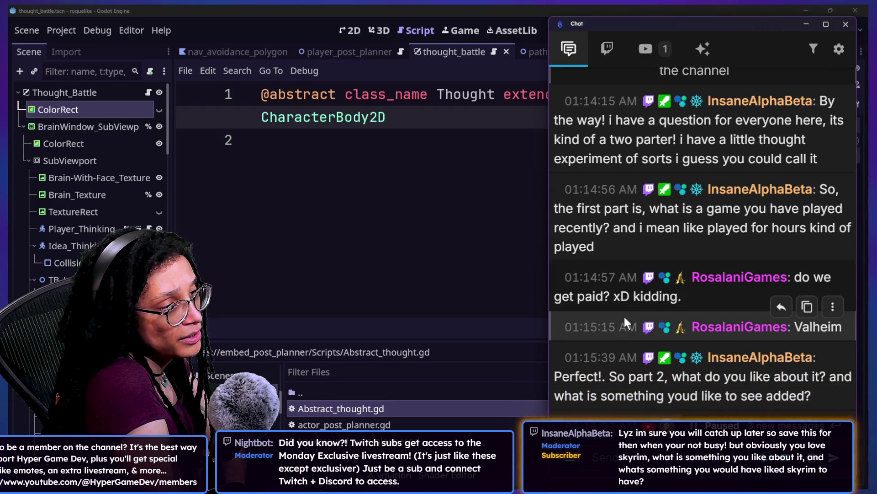
scroll(624, 317, "down", 1)
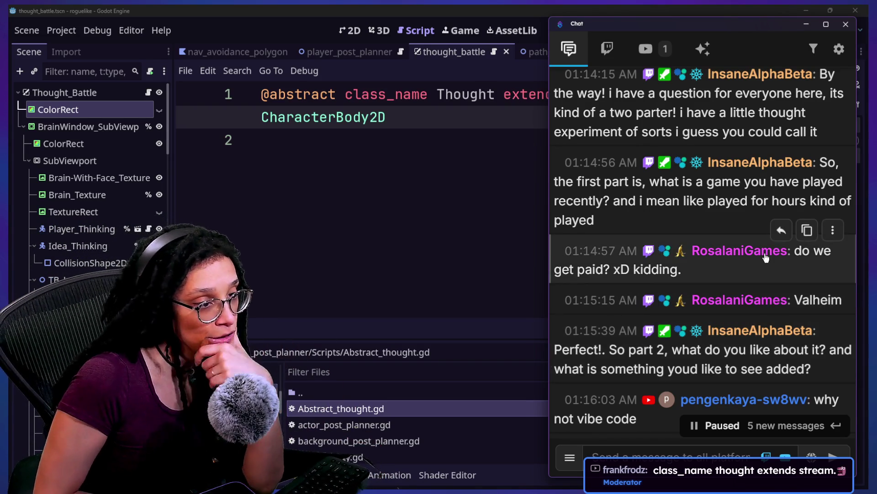
scroll(766, 257, "down", 1)
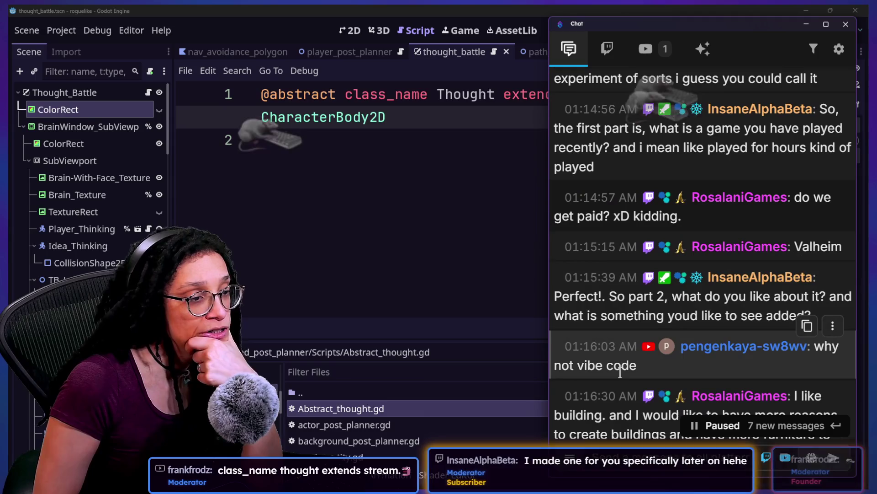
scroll(621, 373, "down", 1)
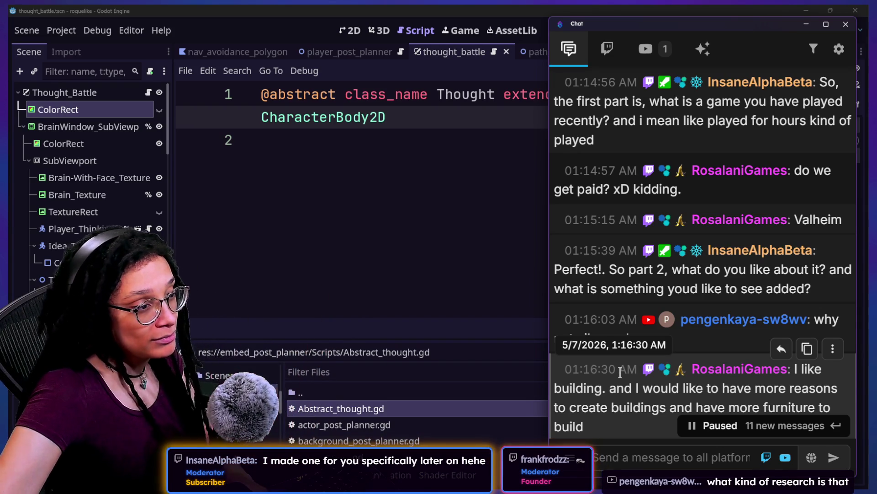
scroll(625, 333, "down", 3)
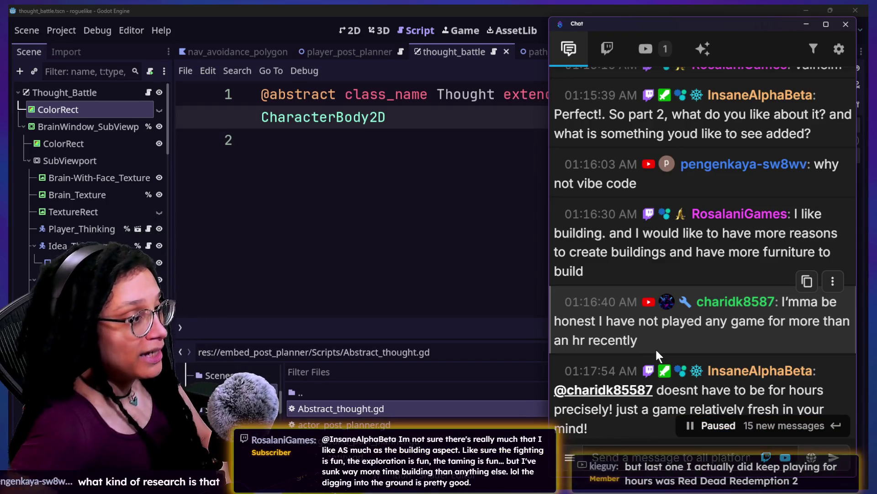
left_click(781, 193)
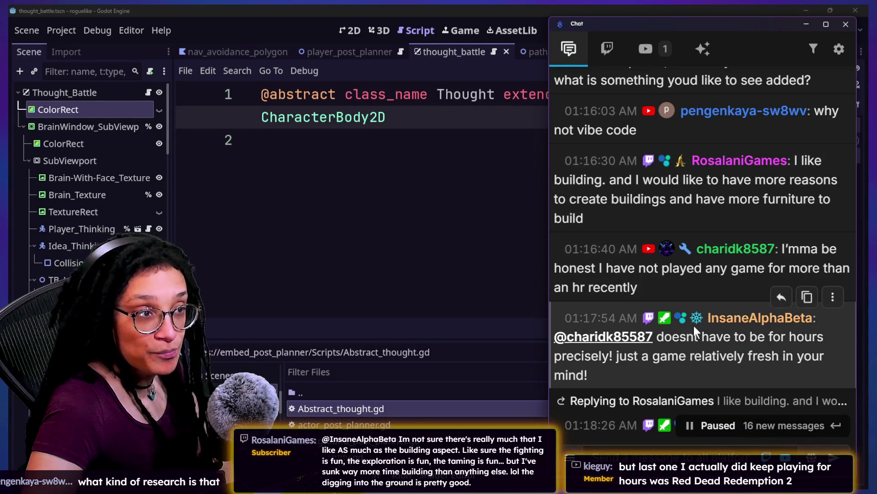
scroll(694, 314, "down", 1)
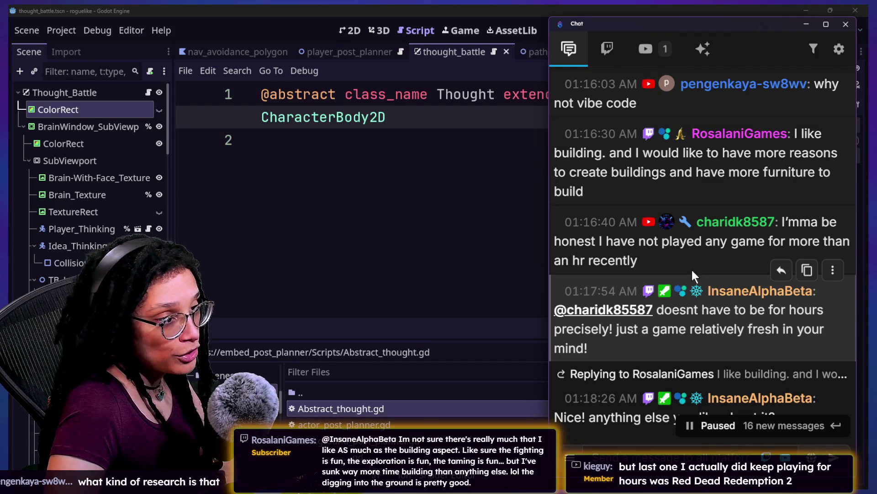
scroll(645, 299, "down", 1)
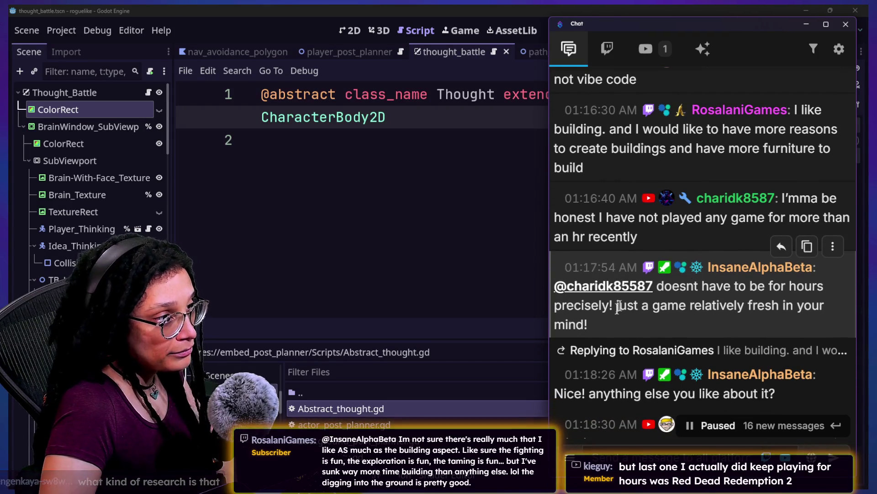
scroll(626, 380, "down", 5)
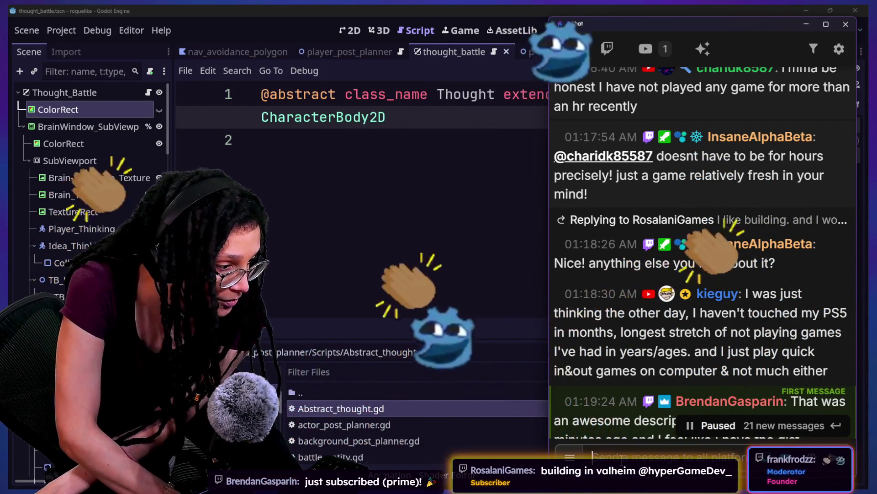
- Send the !site command in stream chat, then bring up the browser's Patreon '5/27 Game Dev Stream' post
type("!site")
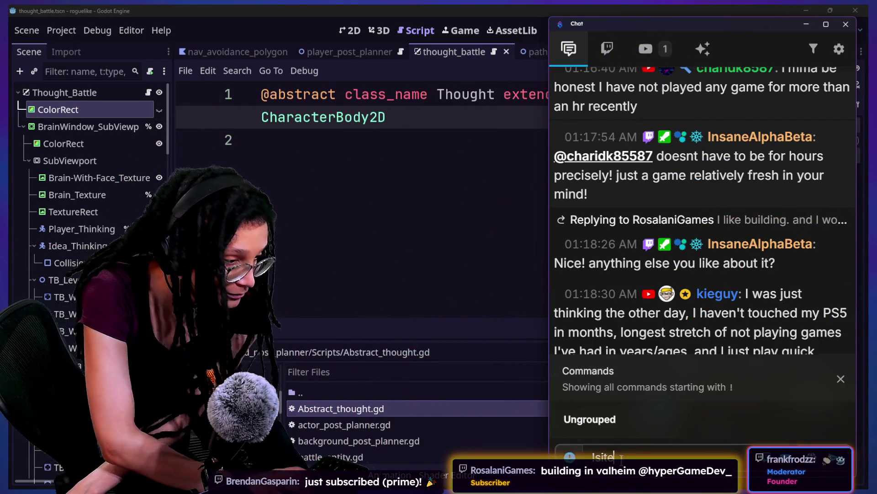
key("Return")
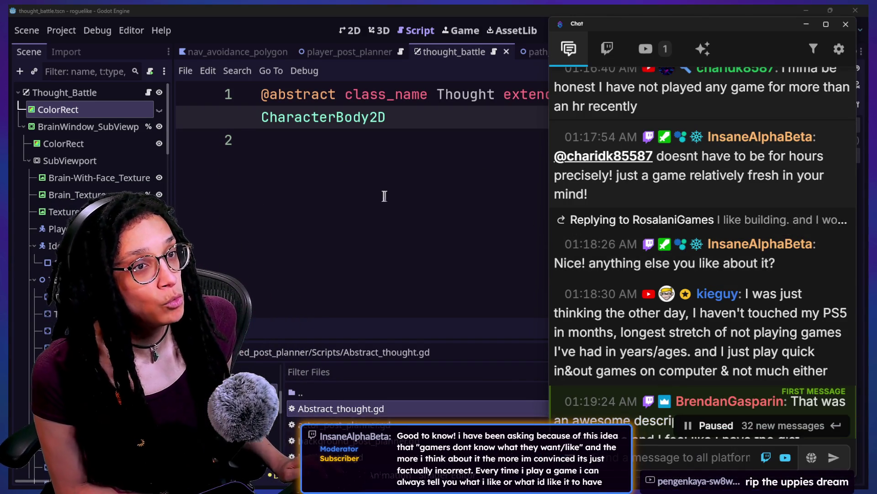
key("alt+Tab")
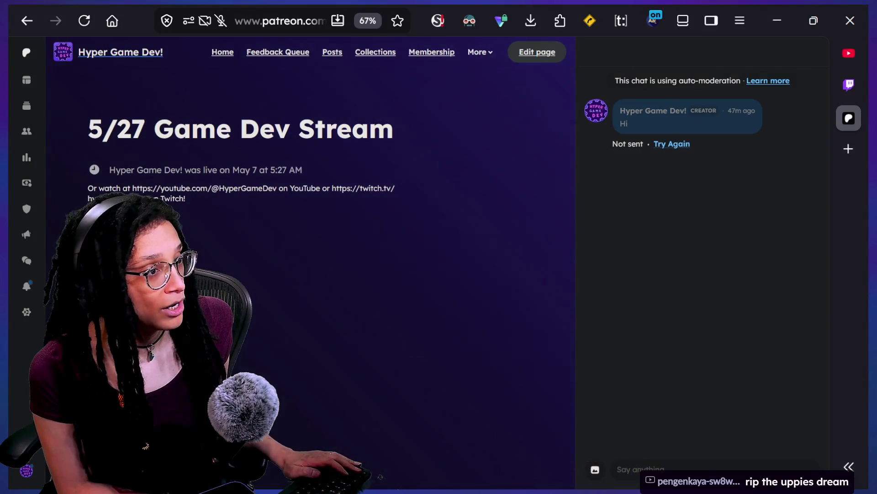
- In a new browser tab, go to discord.com's live_text channel on the Hyper Game Dev! server
left_click(845, 151)
type("dusc")
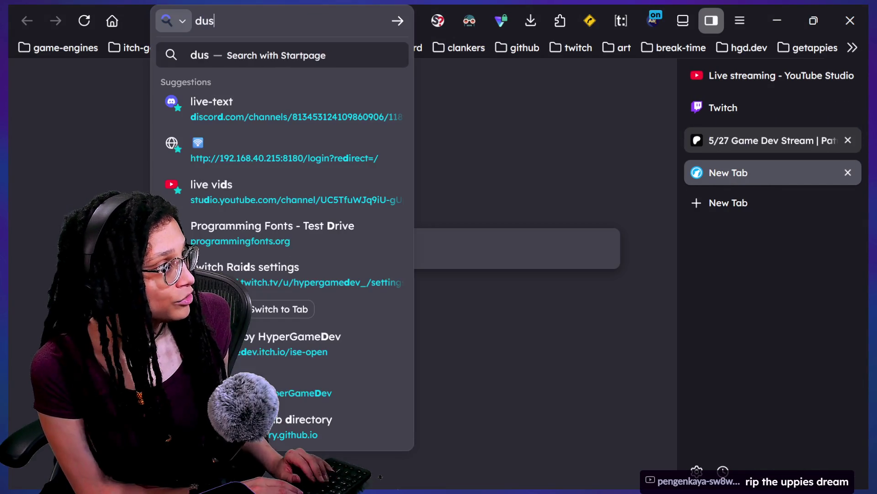
key("BackSpace")
key("BackSpace")
type("iscord.com/")
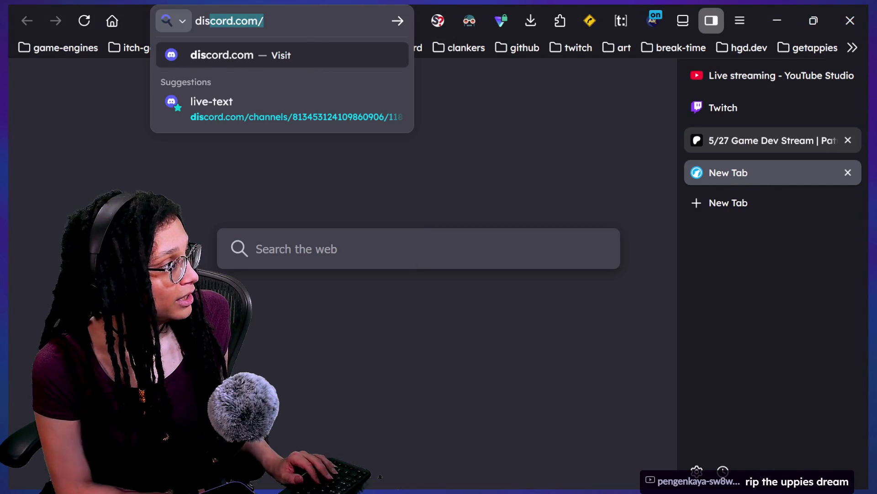
key("Down")
key("Return")
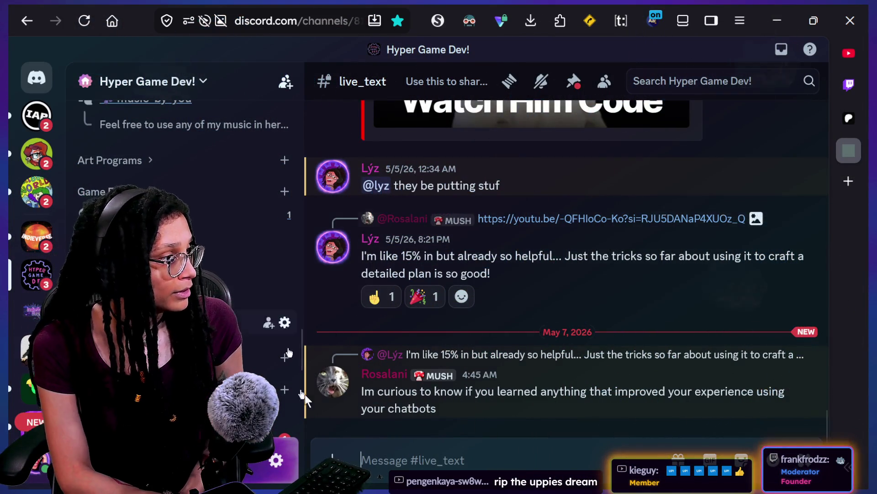
- Switch to the #general channel and find the 'Apparently we do uppies now' video post
scroll(183, 205, "down", 5)
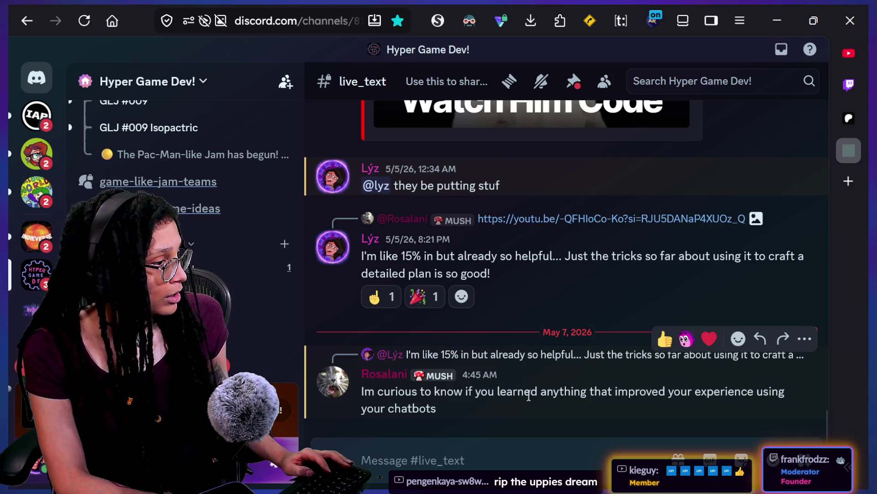
scroll(293, 314, "down", 5)
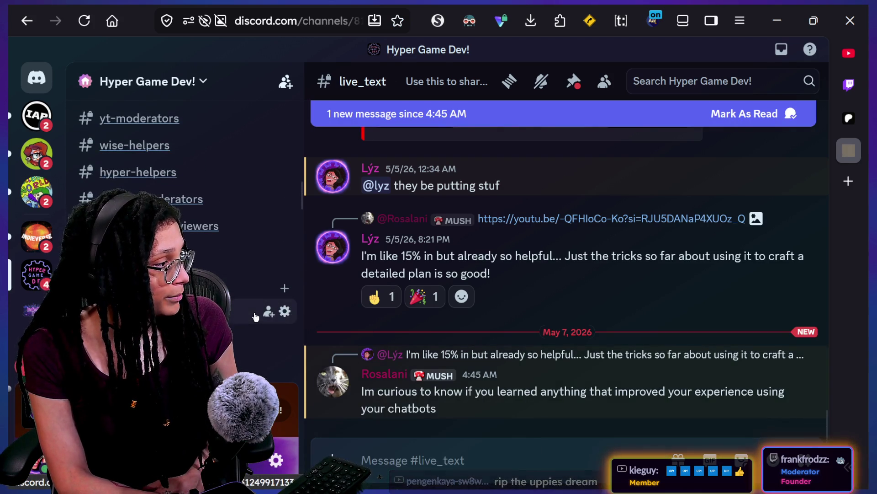
left_click(272, 310)
scroll(632, 357, "up", 15)
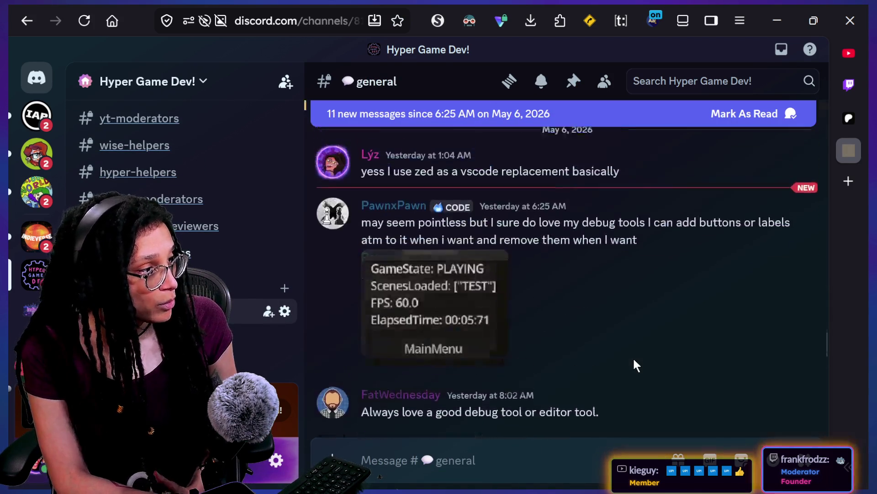
scroll(634, 360, "up", 15)
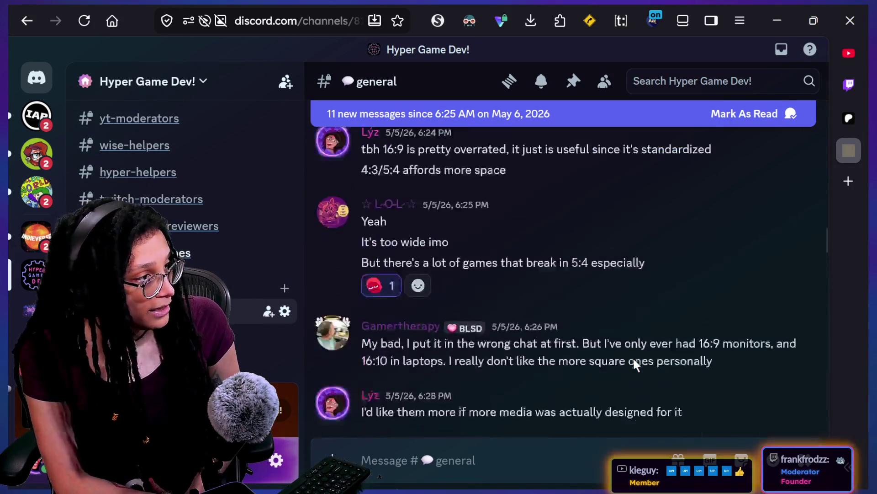
scroll(634, 360, "up", 15)
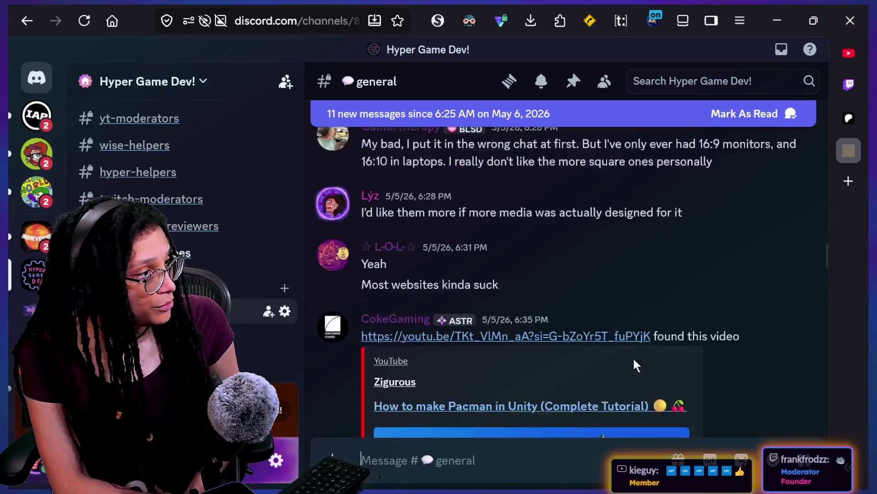
scroll(430, 339, "up", 3)
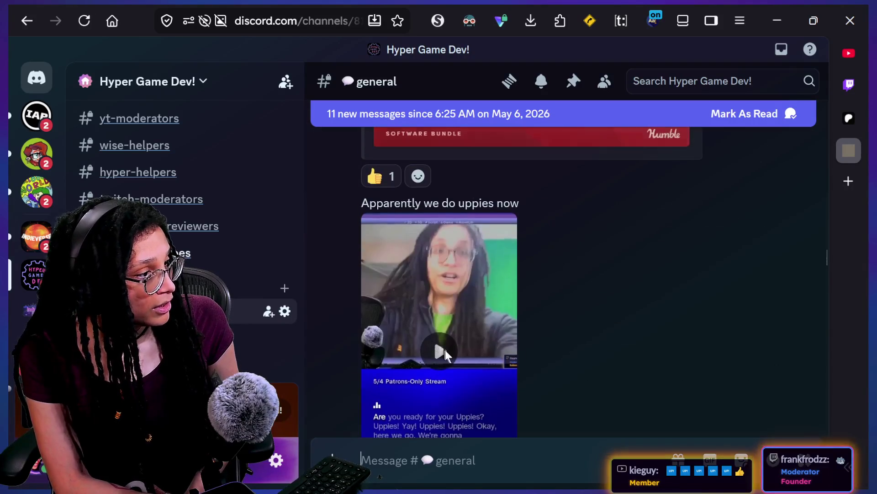
scroll(519, 399, "down", 1)
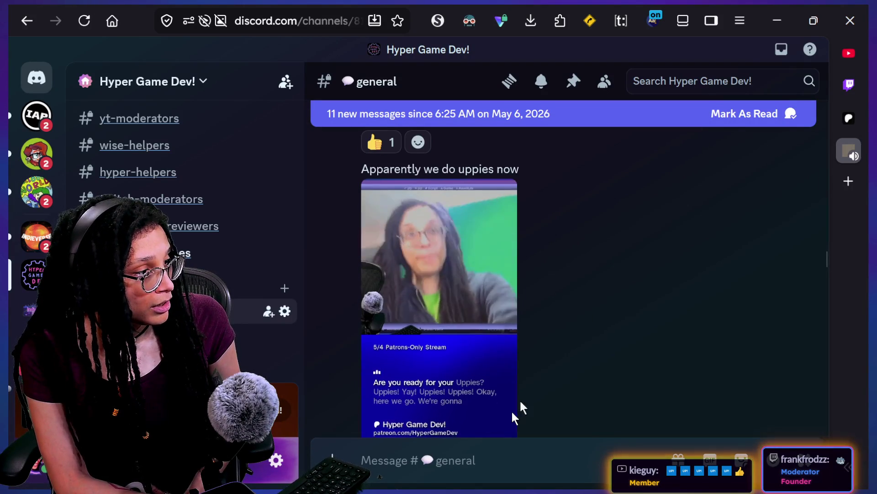
scroll(499, 416, "down", 1)
- Watch the uppies clip full screen, then exit full screen and pause it inline
left_click(500, 419)
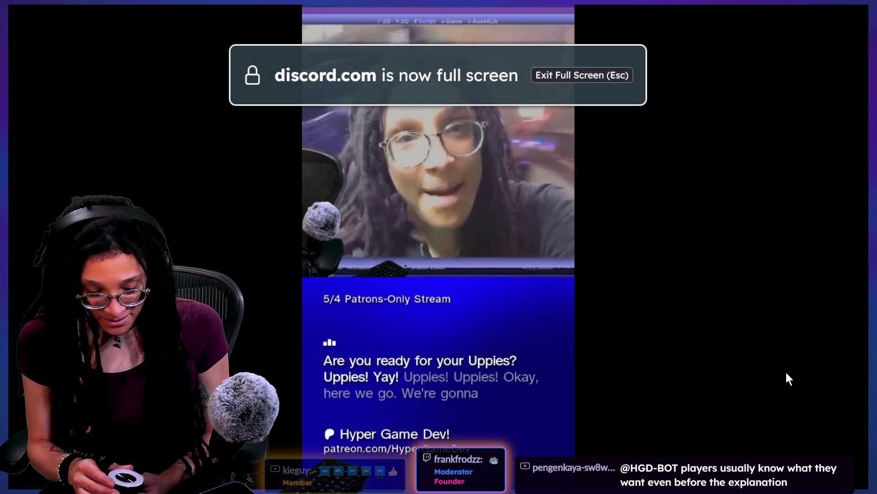
mouse_move(756, 333)
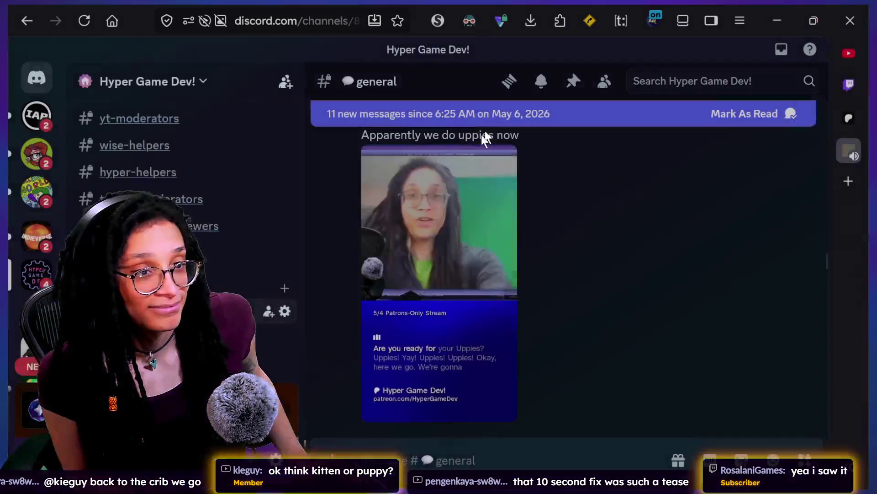
left_click(442, 382)
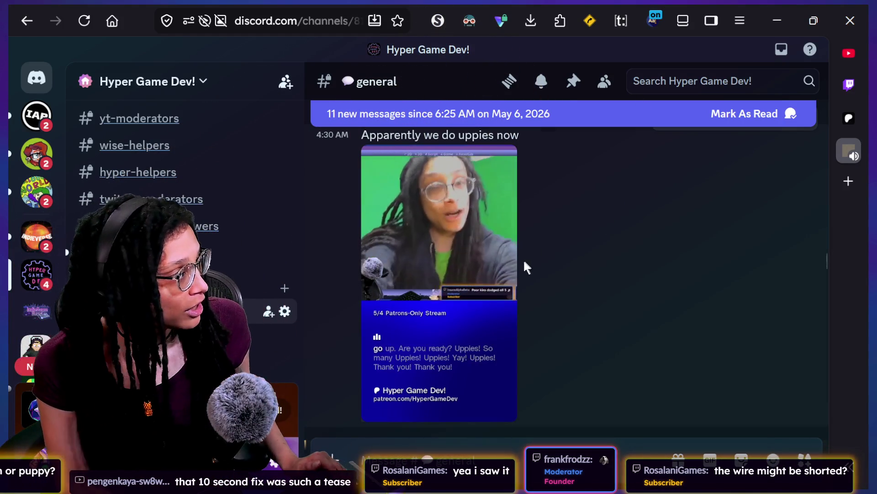
left_click(430, 241)
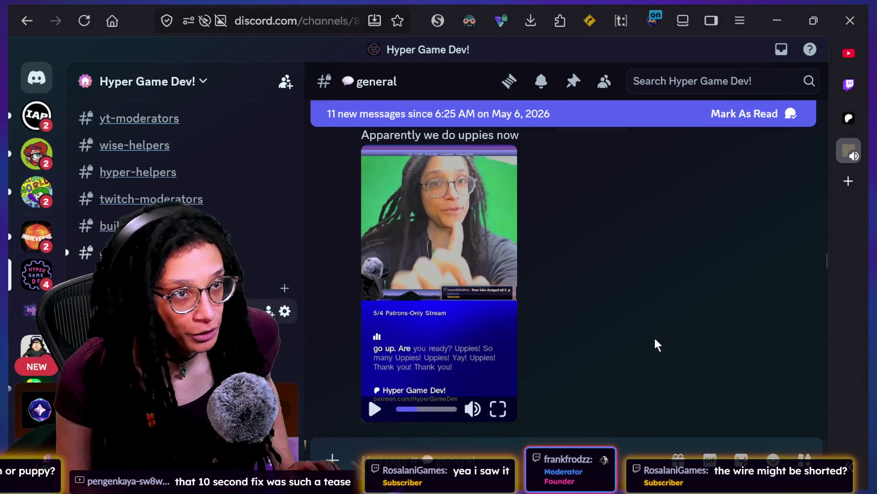
- Return to Godot and read the stream chat, selecting the 'why not vibe code' message, down to the newest messages
key("alt+Tab")
key("alt+Tab")
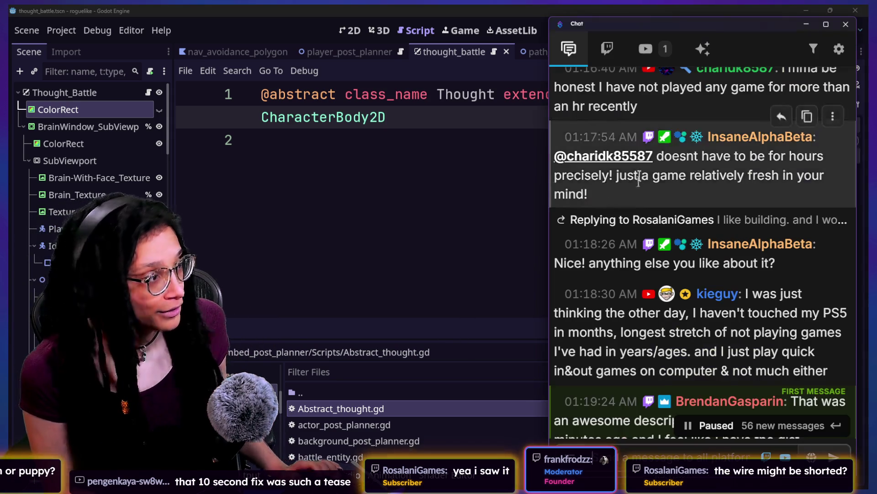
scroll(638, 185, "up", 6)
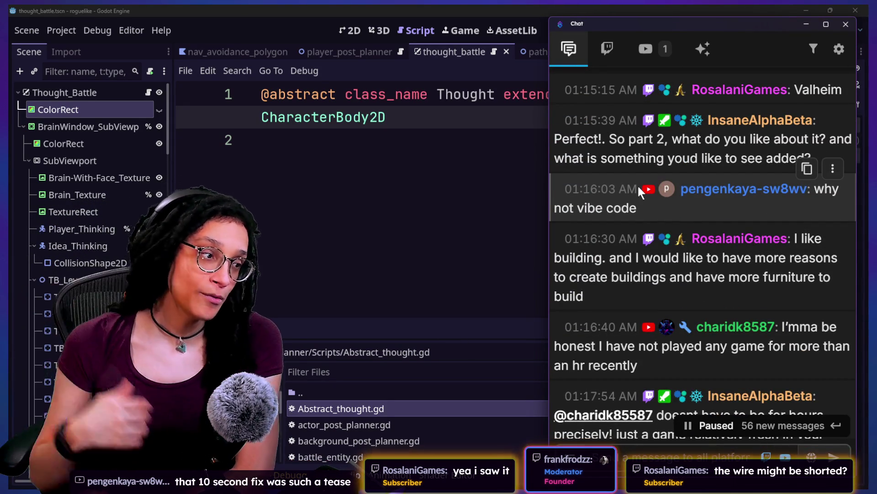
triple_click(679, 191)
scroll(649, 352, "down", 2)
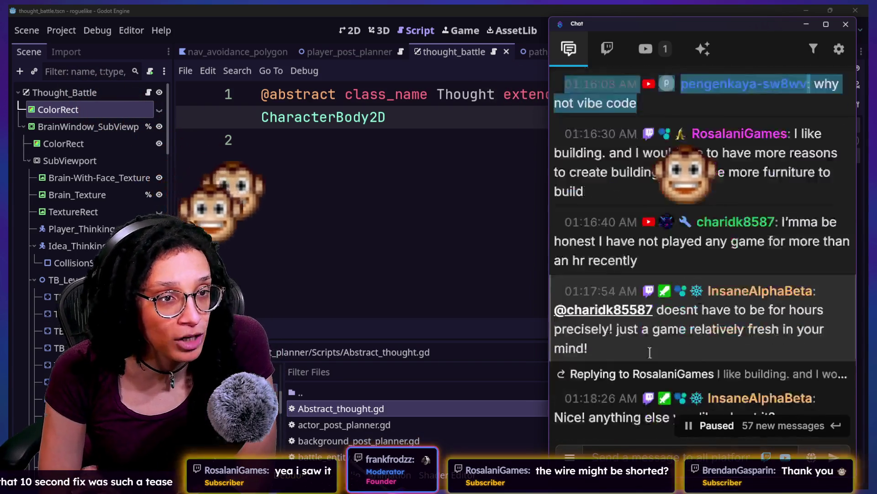
scroll(650, 352, "down", 5)
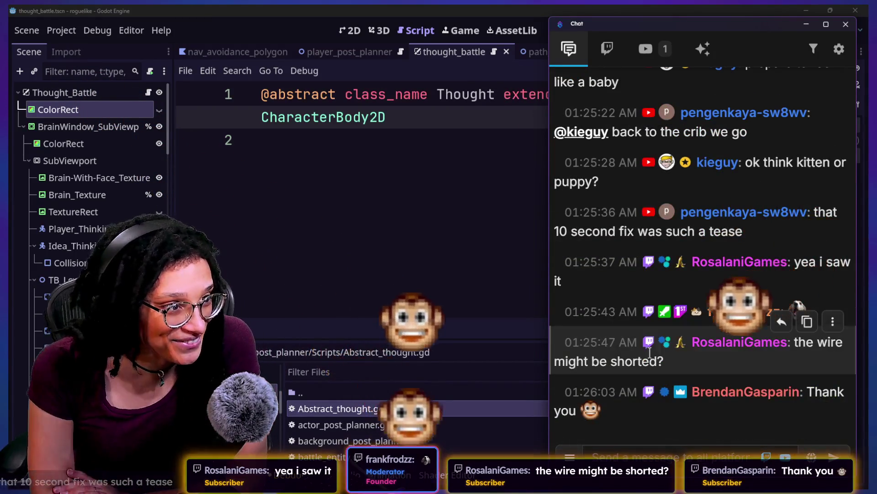
scroll(650, 352, "up", 2)
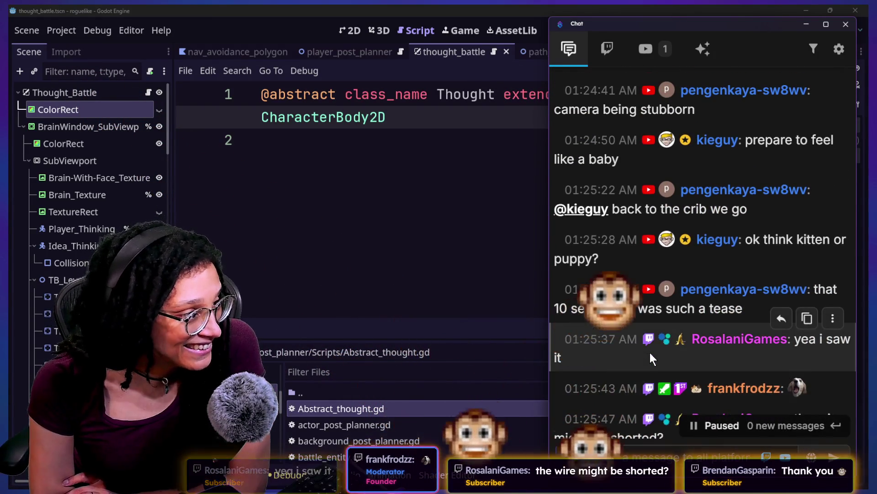
scroll(678, 305, "up", 4)
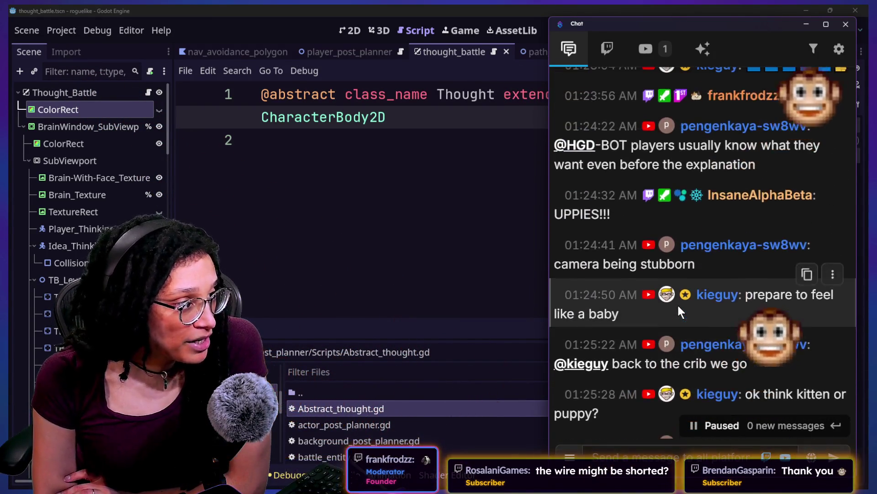
scroll(678, 312, "down", 3)
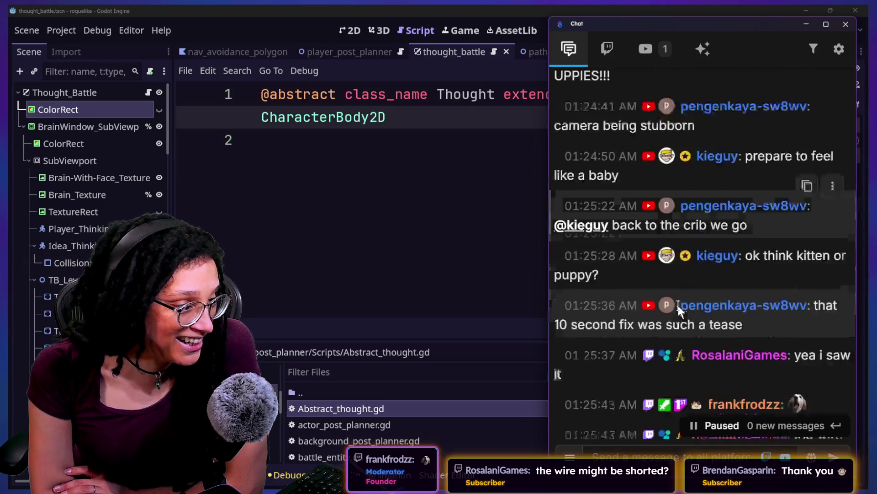
scroll(680, 310, "down", 2)
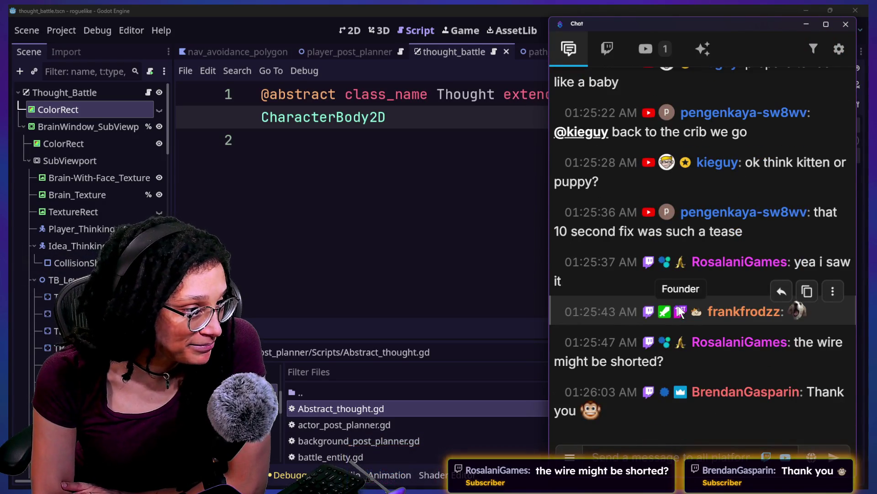
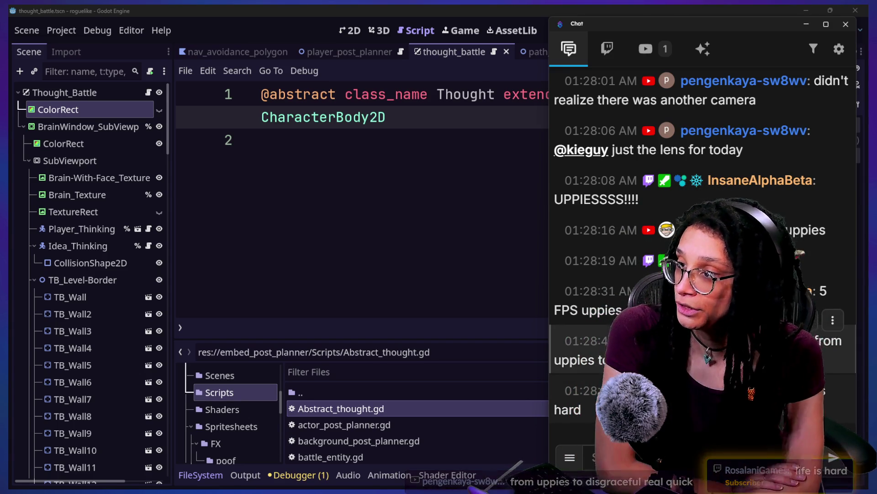
- Scroll through the roguelike Thought script and return focus to the Godot script editor
scroll(701, 251, "up", 3)
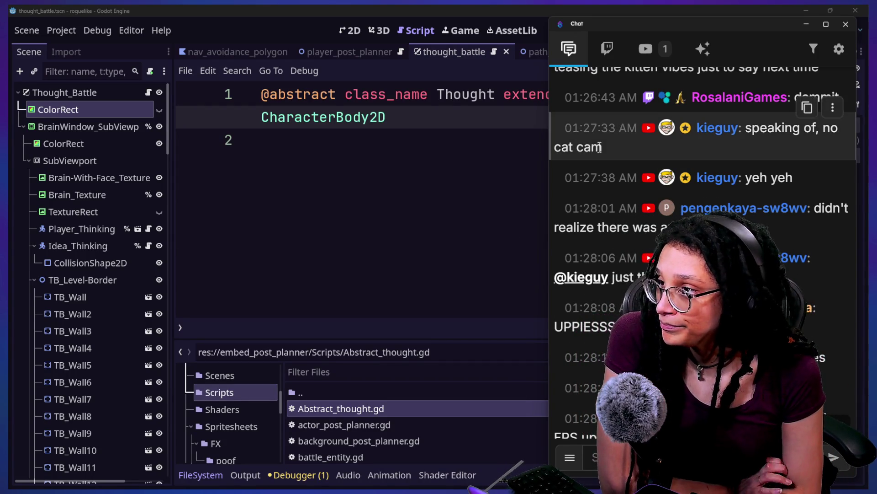
scroll(600, 146, "down", 5)
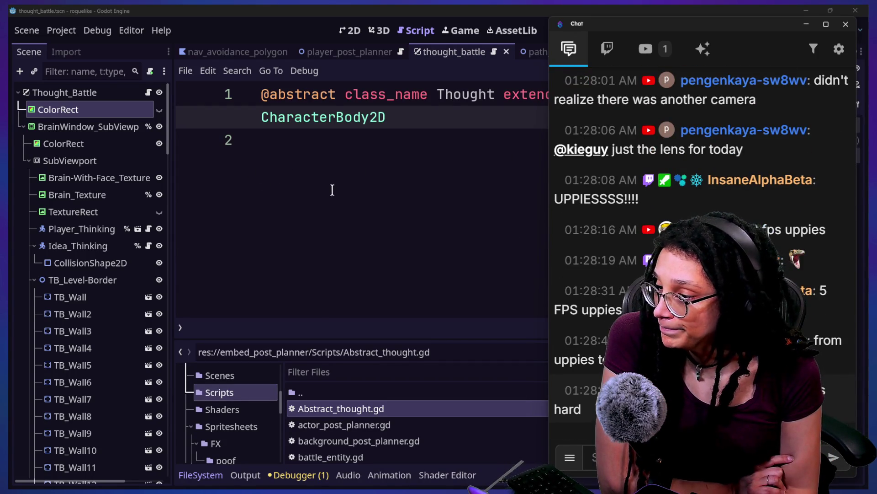
left_click(332, 190)
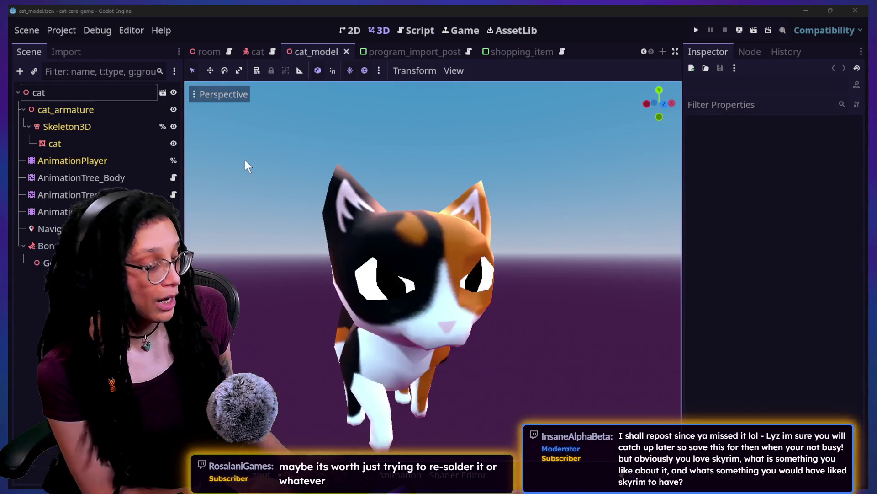
- Browse File Explorer to _SHARE > ISE Open and try ISE-Open_finishing-tasks.md, dismissing the password prompt
key("super+e")
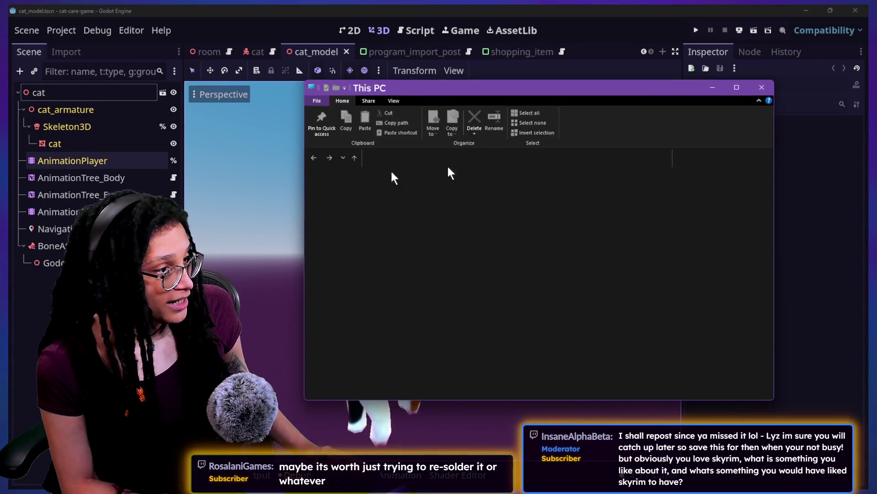
double_click(563, 326)
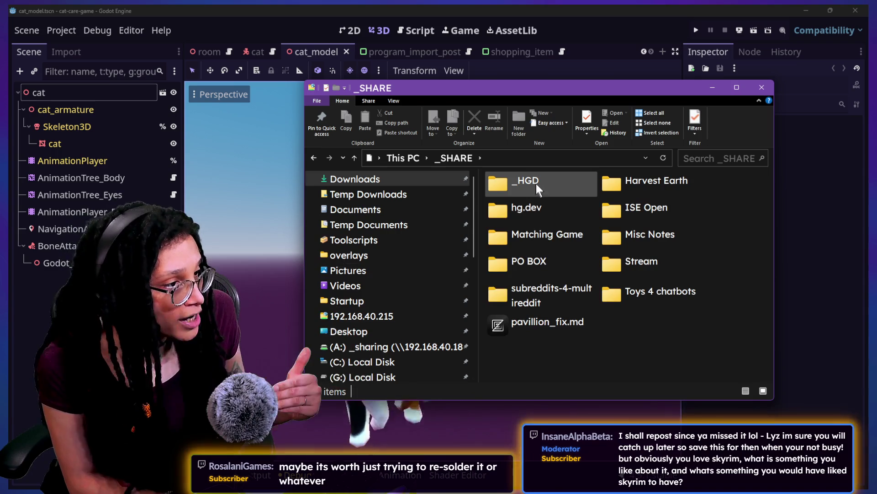
left_click(630, 210)
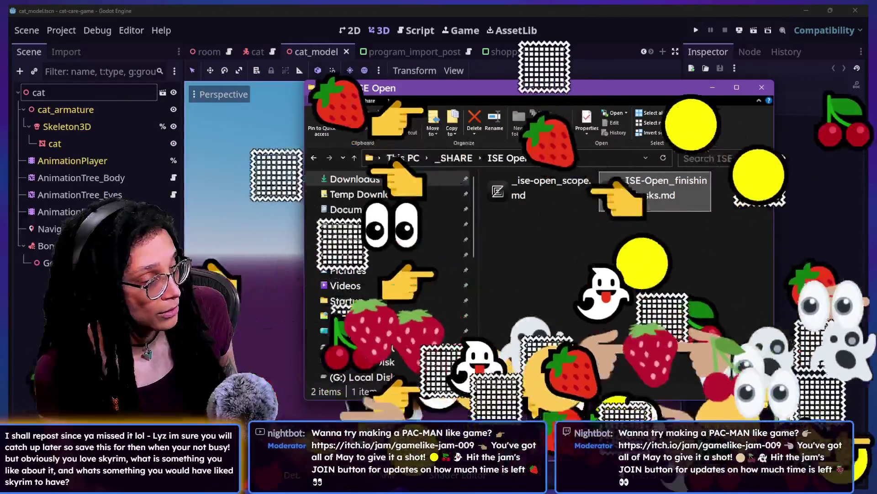
double_click(603, 197)
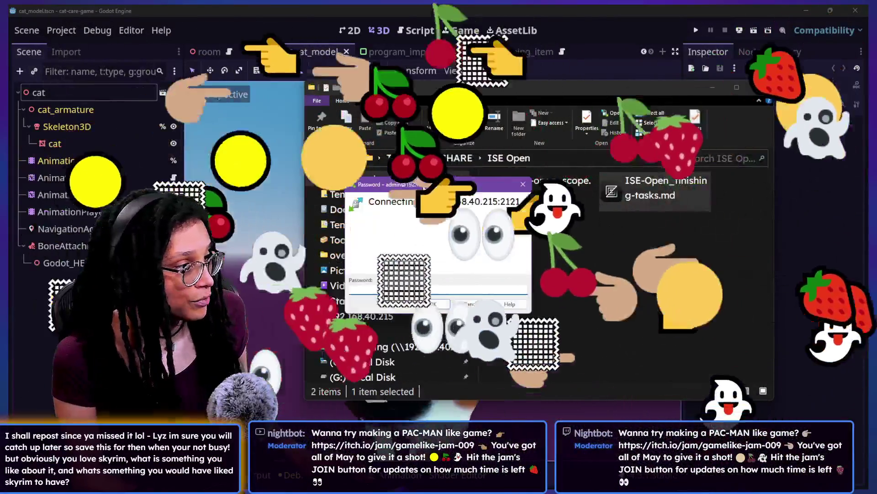
key("Return")
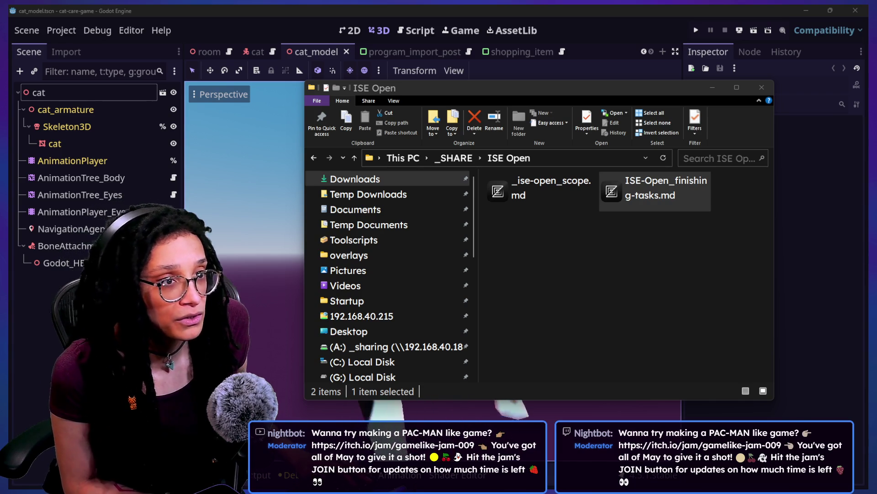
- Open ISE-Open_finishing-tasks.md from its context menu and cycle back to the ISE Open folder
right_click(671, 178)
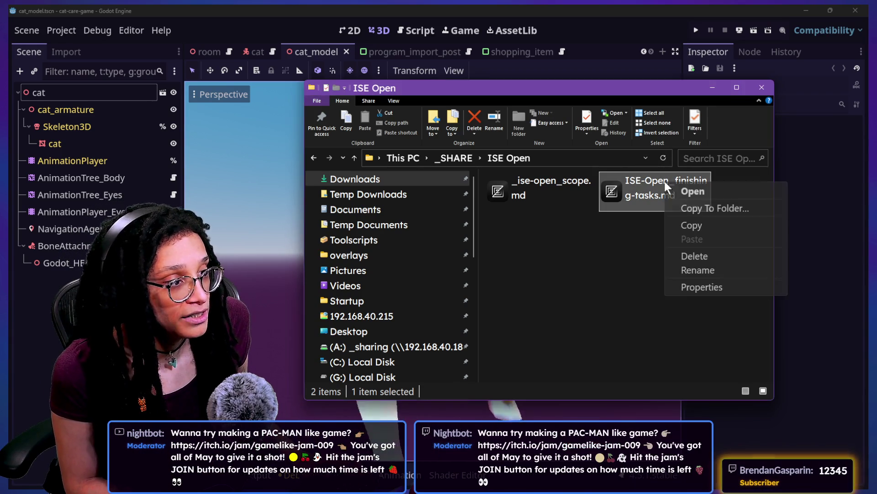
left_click(698, 288)
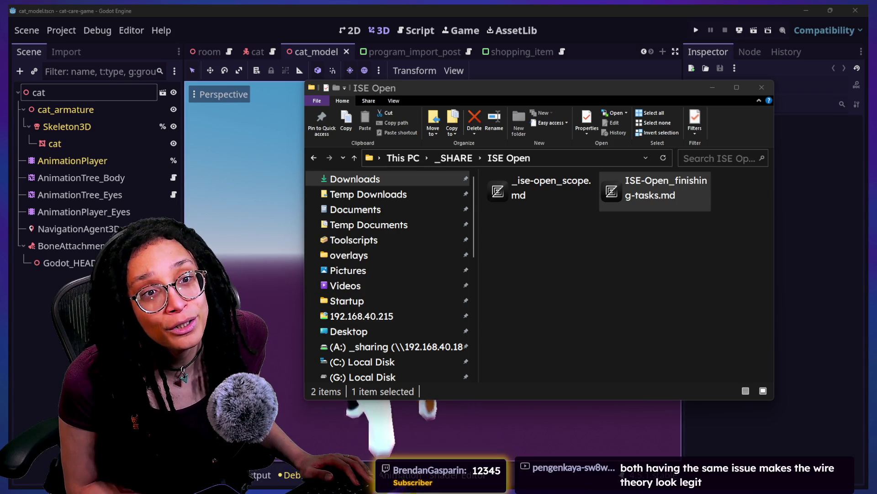
key("alt+Tab")
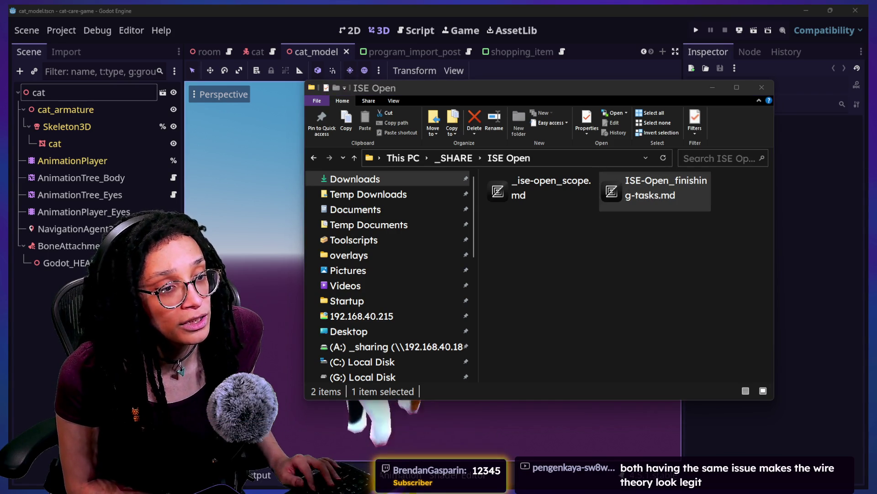
key("alt+Tab")
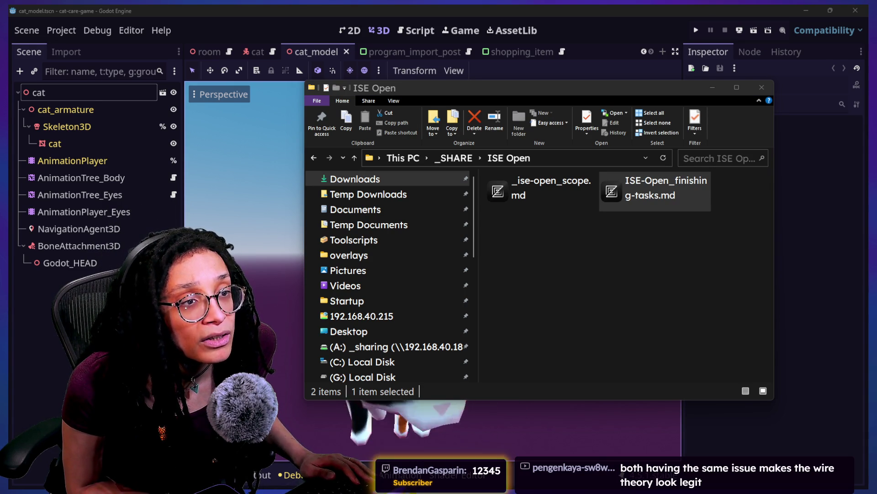
key("alt+Tab")
key("alt+Tab")
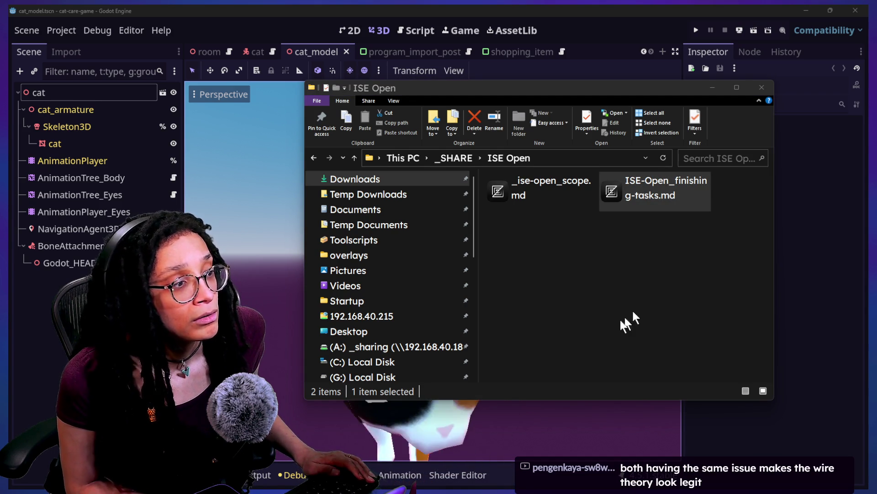
- Retry the note, dismiss the WinSCP password prompt, and close the folder's context menu
left_click(628, 207)
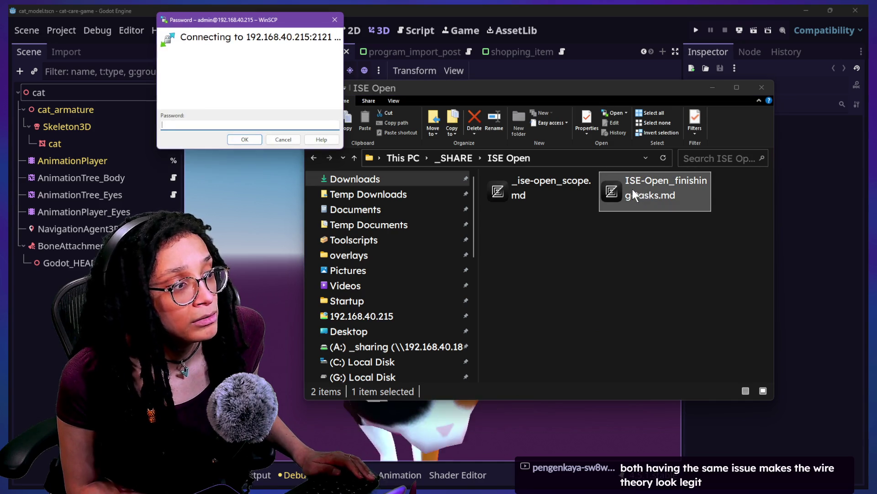
key("Escape")
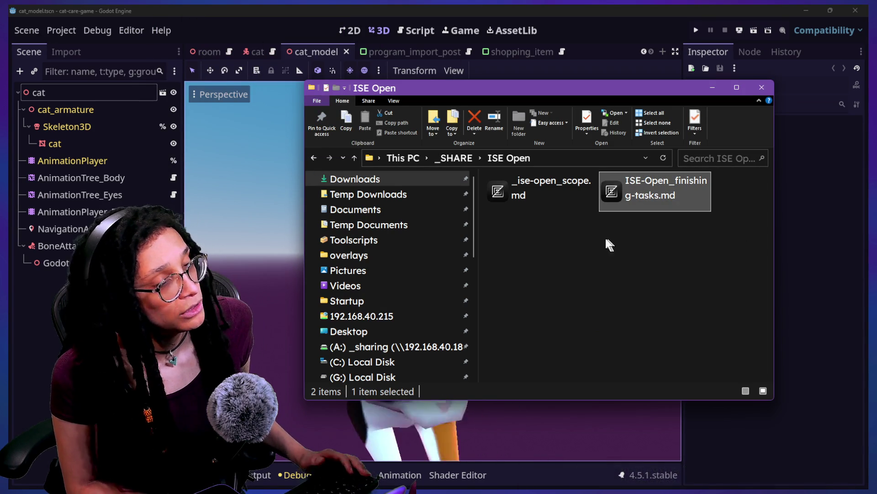
right_click(591, 210)
left_click(614, 190)
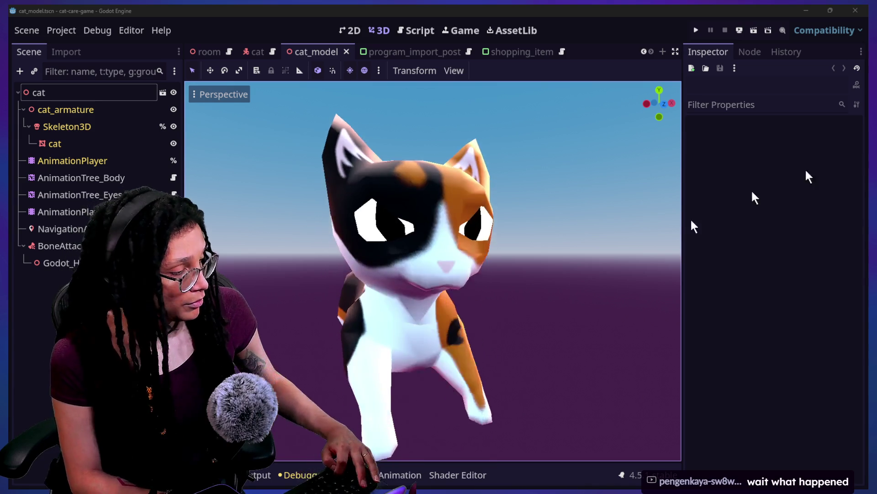
- Bring up Task Manager and filter the processes by 'scp'
key("ctrl+shift+Escape")
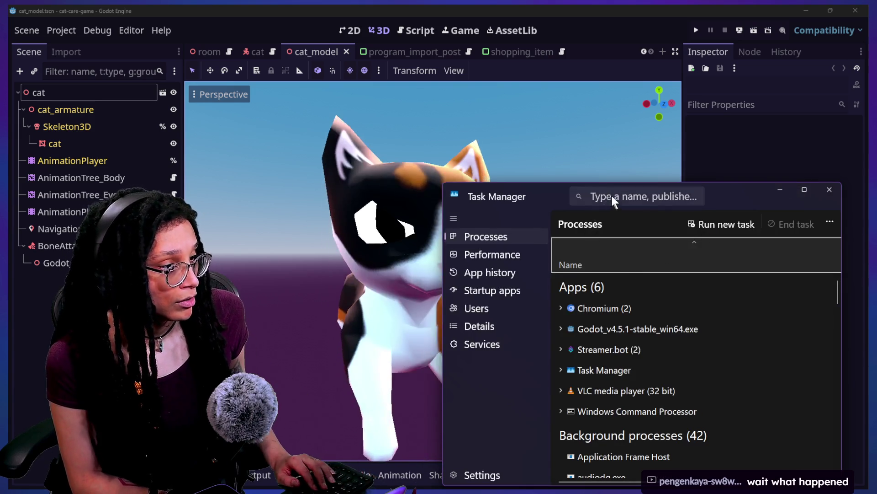
left_click(486, 345)
left_click(590, 196)
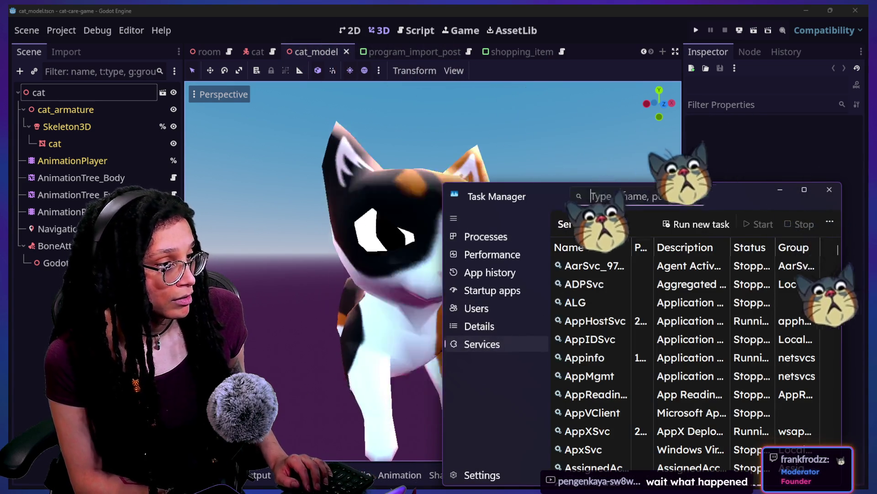
type("scp")
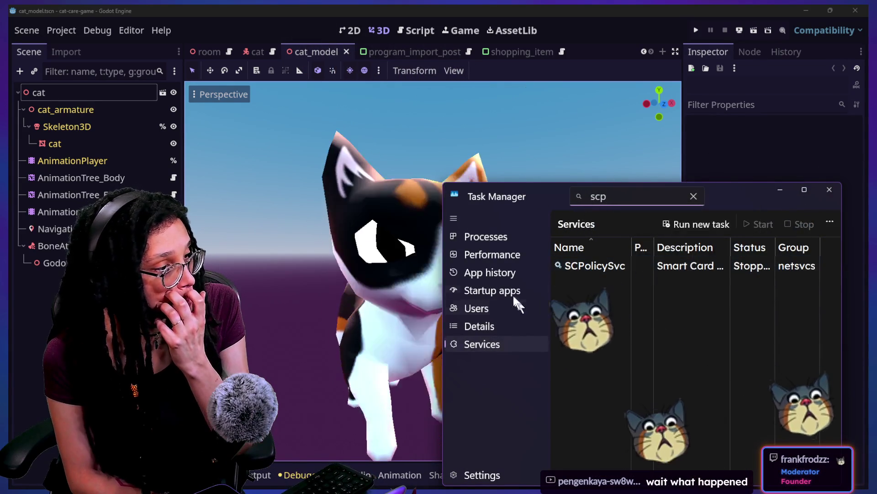
- End the WinSCP.exe process tree from the Details list and return to the ISE Open folder
left_click(515, 324)
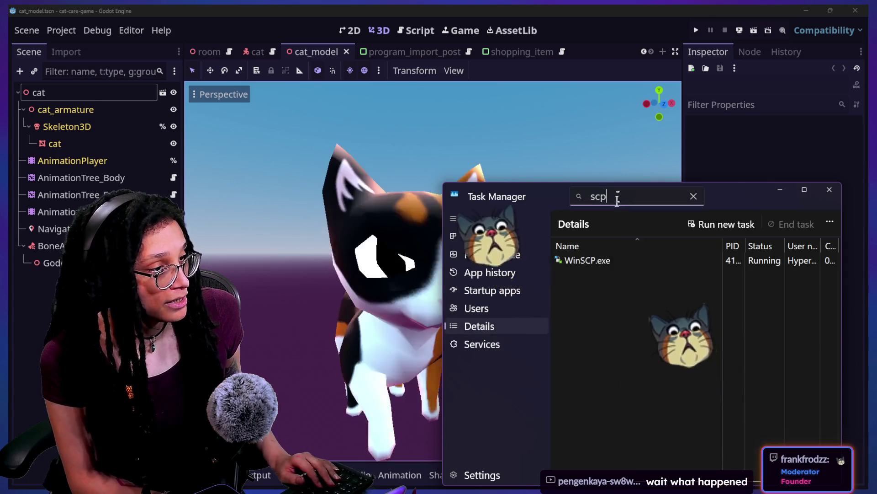
right_click(611, 261)
left_click(631, 283)
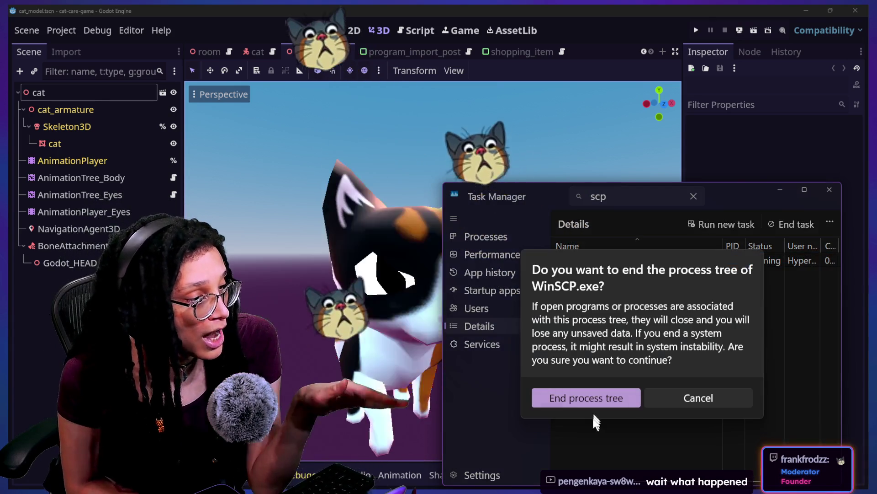
left_click(587, 402)
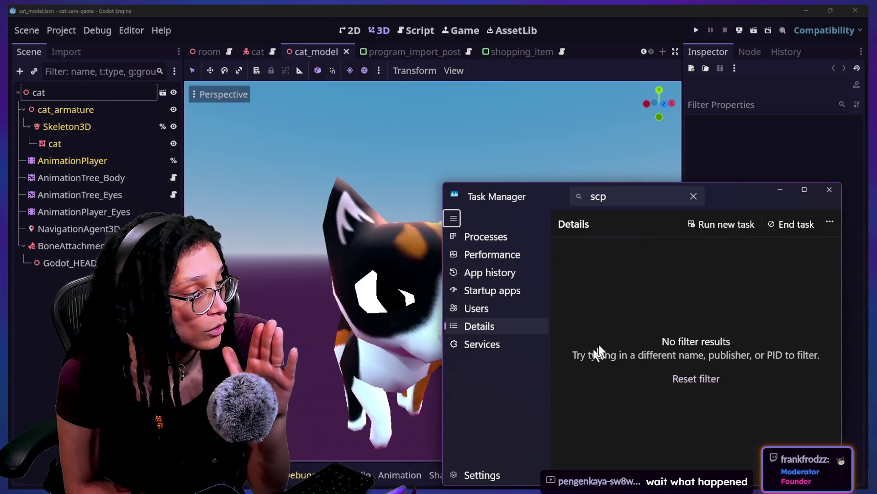
left_click(737, 130)
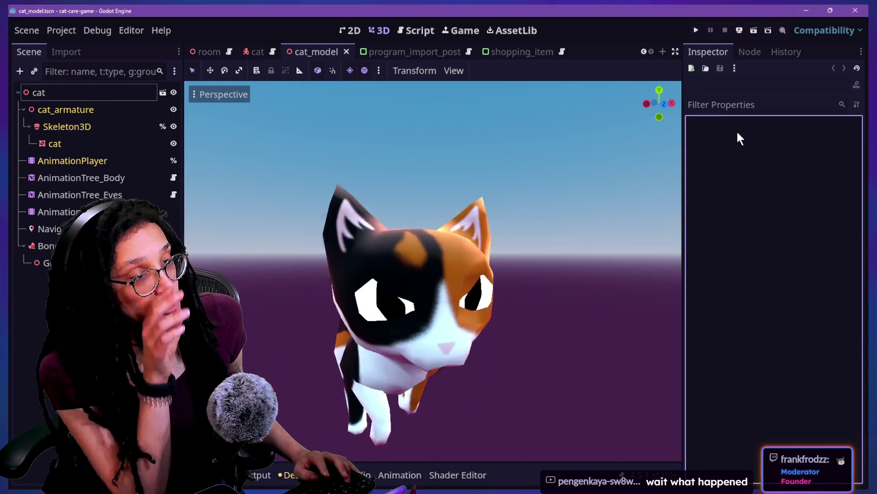
key("alt+Tab")
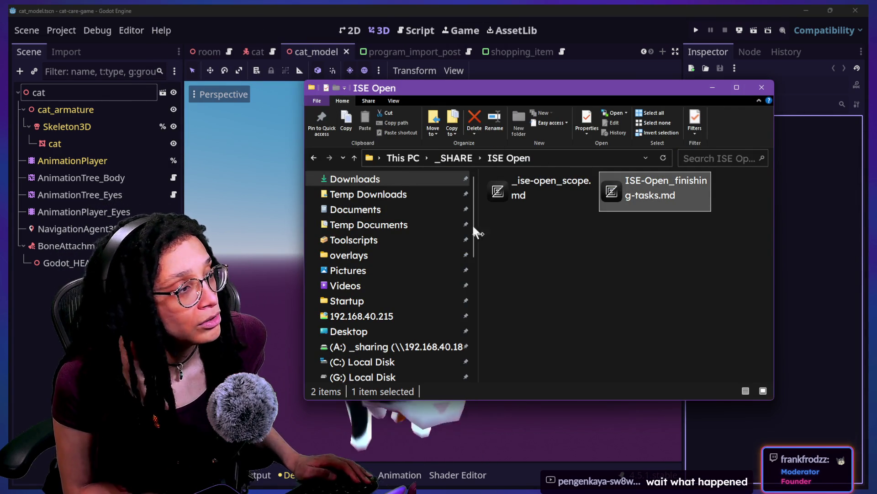
- Browse the 192.168.40.215 network location and try opening pavillion_fix.md
left_click(558, 305)
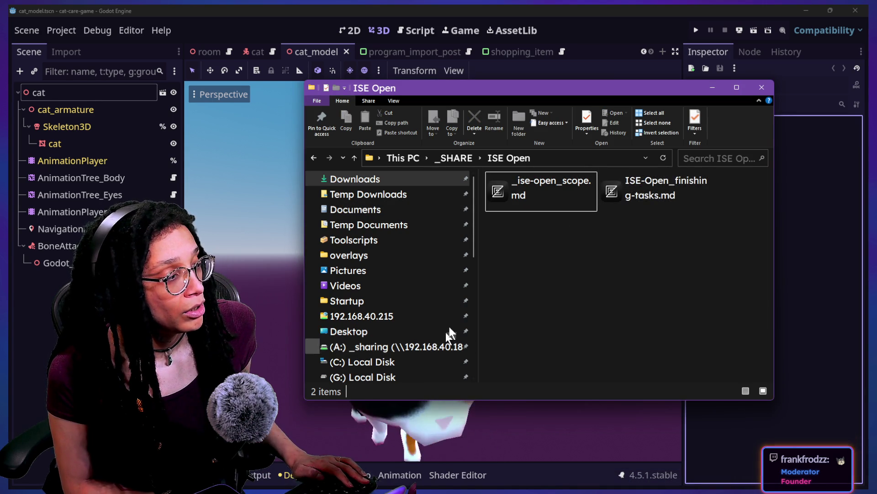
scroll(433, 301, "down", 1)
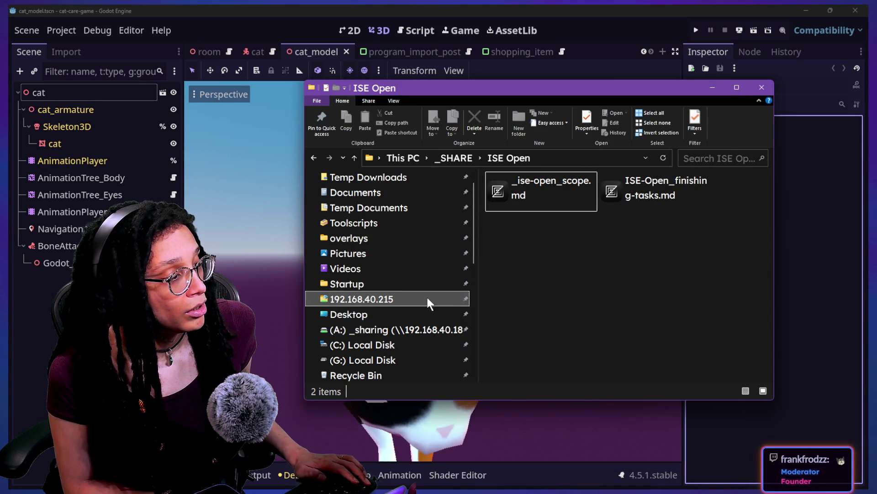
left_click(430, 299)
left_click(537, 334)
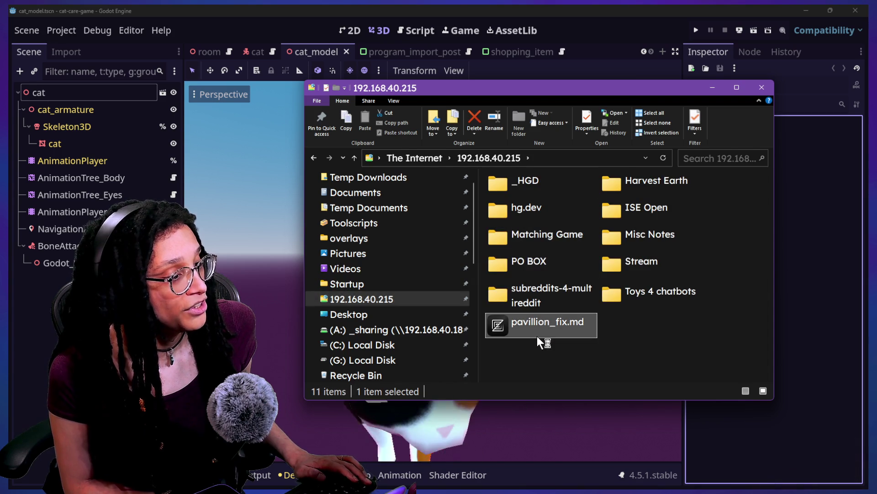
double_click(537, 335)
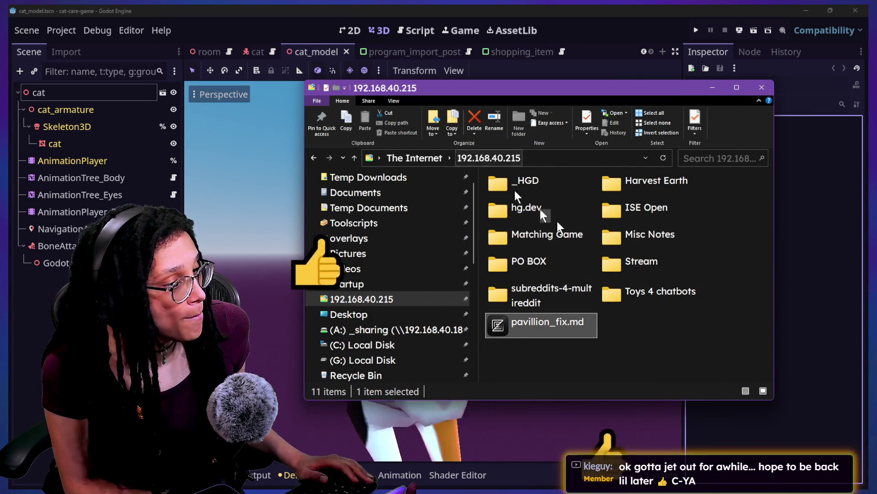
- Go back into the ISE Open folder and select ISE-Open_finishing-tasks.md
left_click(505, 379)
right_click(493, 335)
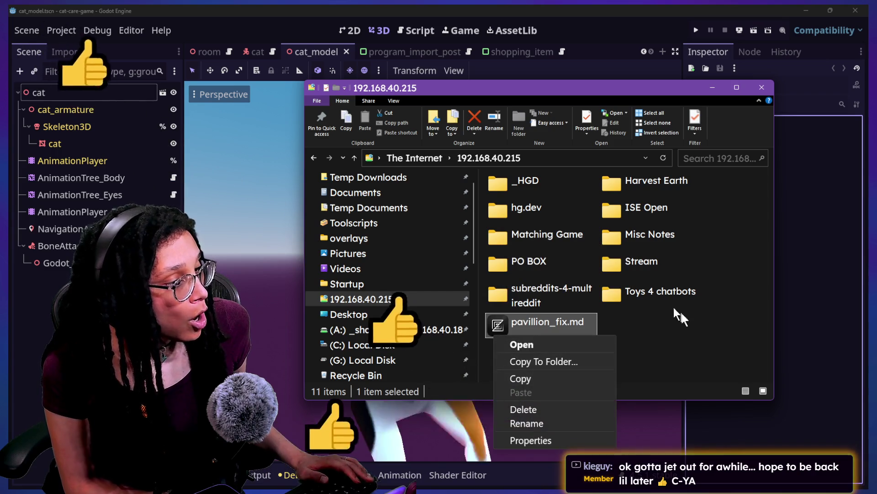
left_click(343, 135)
double_click(642, 208)
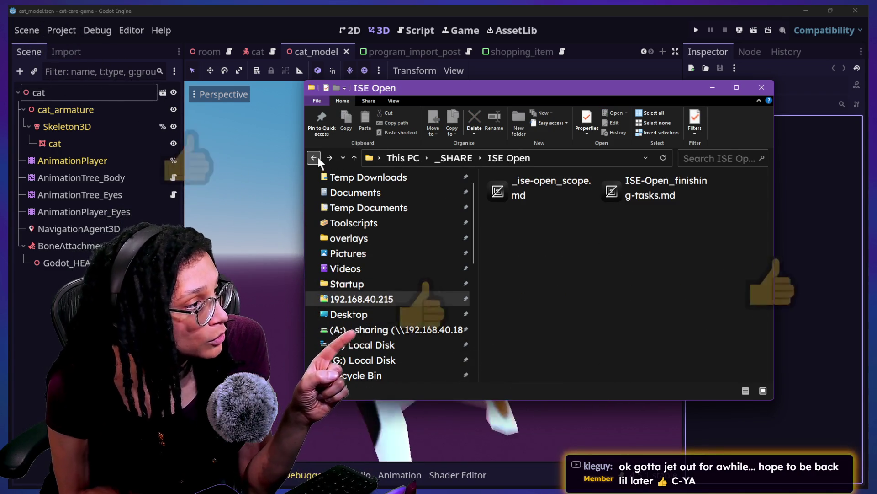
left_click(670, 174)
- Start Copy To Folder for ISE-Open_finishing-tasks.md and browse the destination tree
right_click(670, 174)
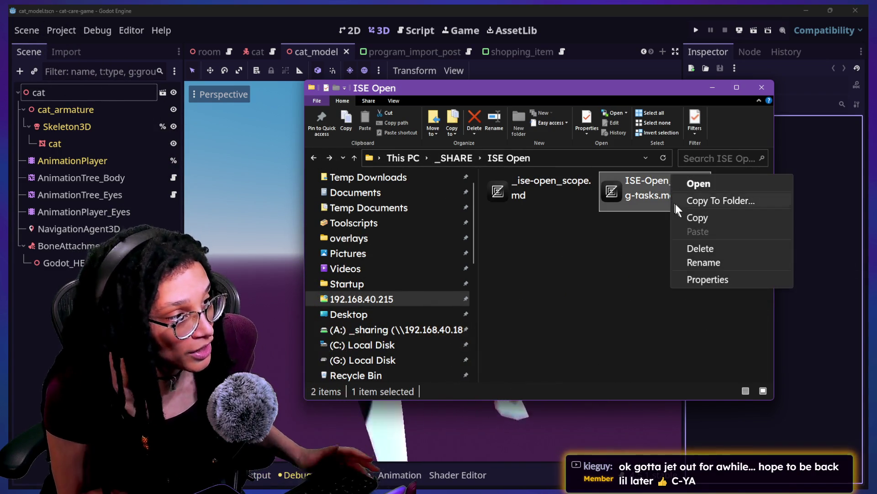
left_click(693, 201)
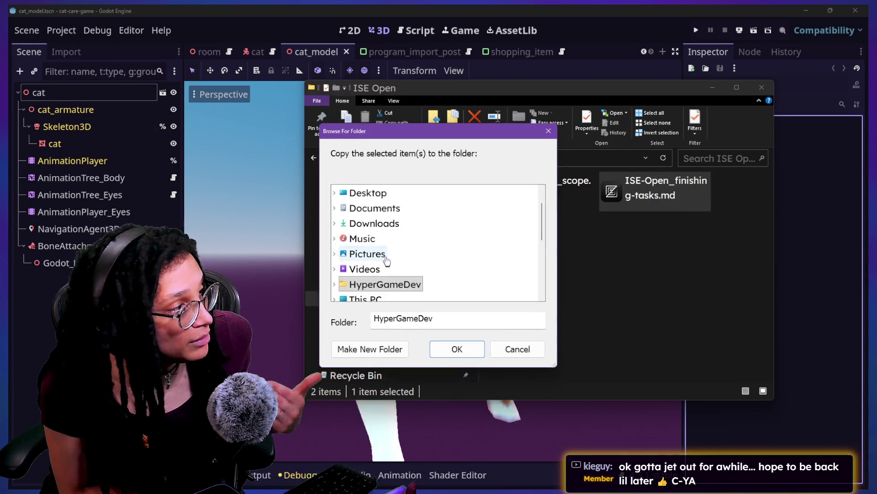
scroll(451, 264, "down", 10)
scroll(451, 265, "up", 15)
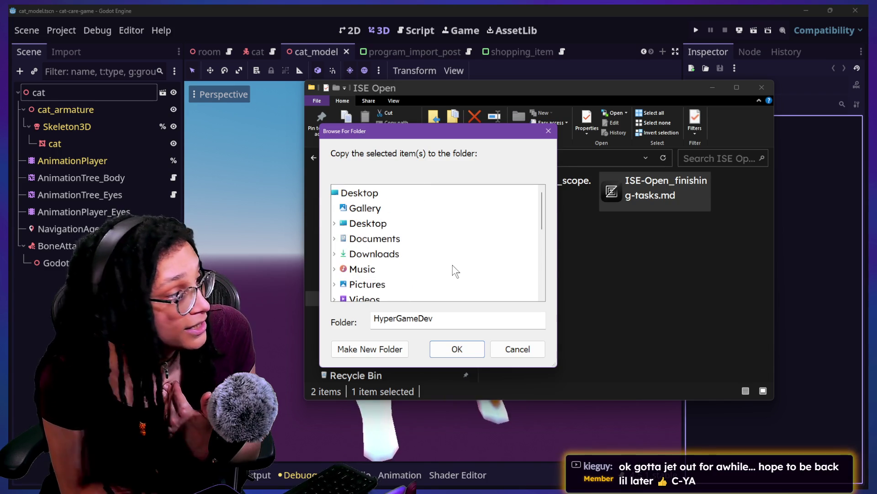
left_click(377, 244)
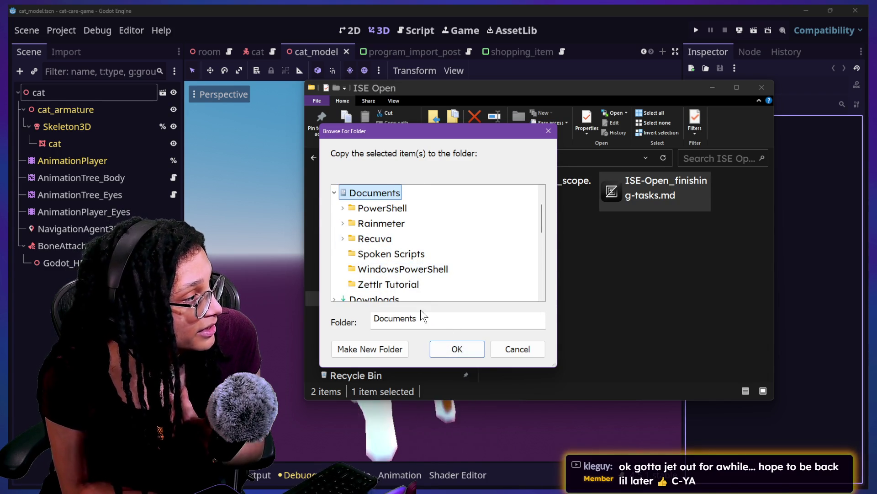
scroll(387, 251, "up", 5)
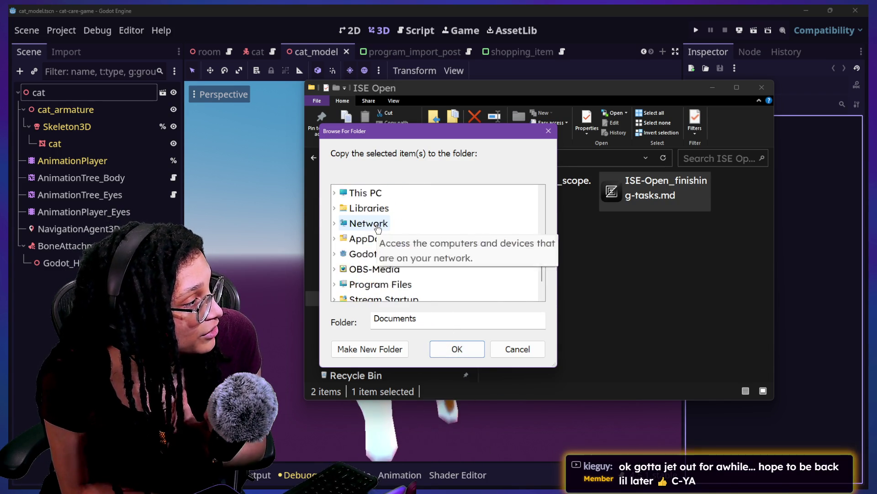
scroll(377, 227, "up", 3)
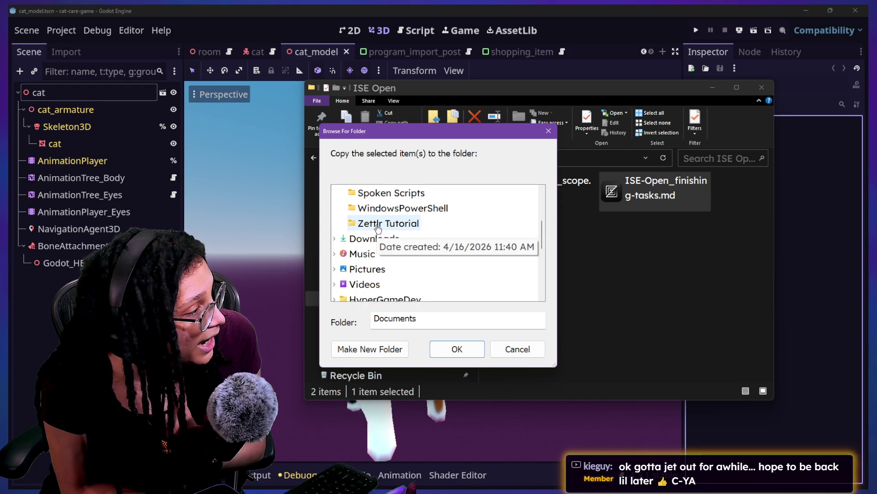
scroll(378, 227, "up", 3)
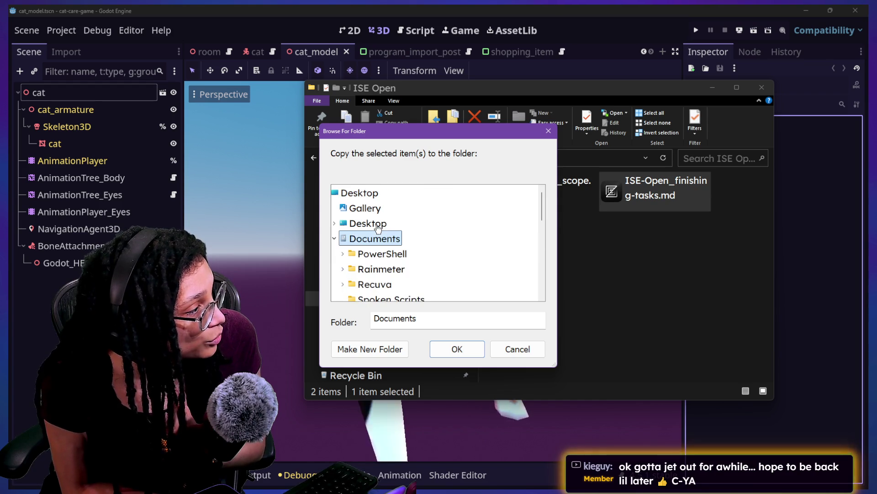
left_click(336, 237)
scroll(358, 224, "down", 1)
scroll(358, 221, "up", 1)
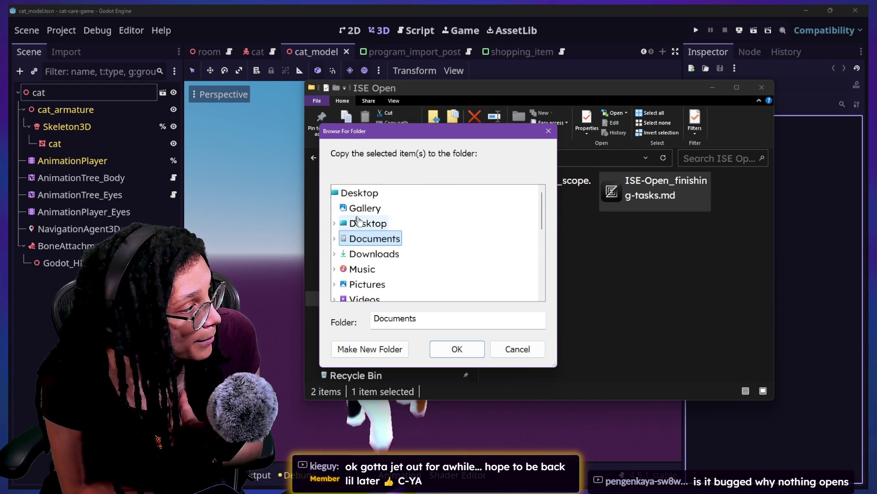
- Copy the note into Desktop > Temp Folders > Temp Documents and view that folder
double_click(359, 223)
left_click(343, 254)
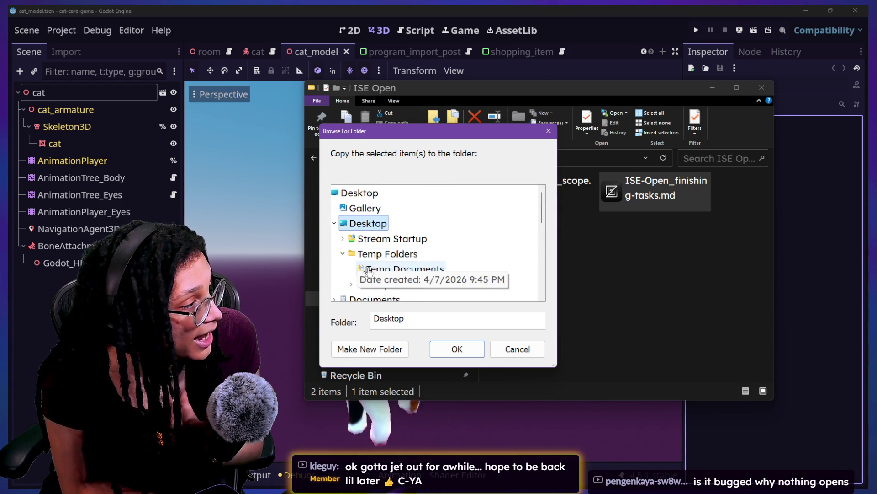
left_click(368, 270)
left_click(457, 348)
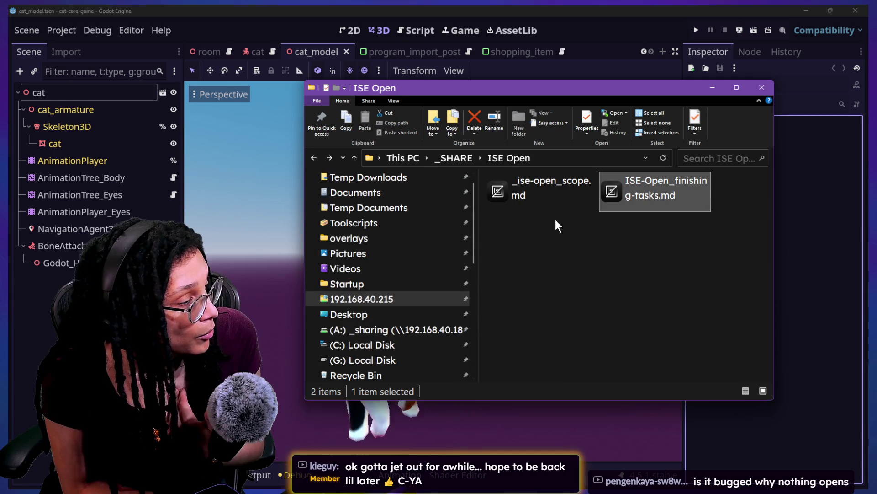
left_click(407, 208)
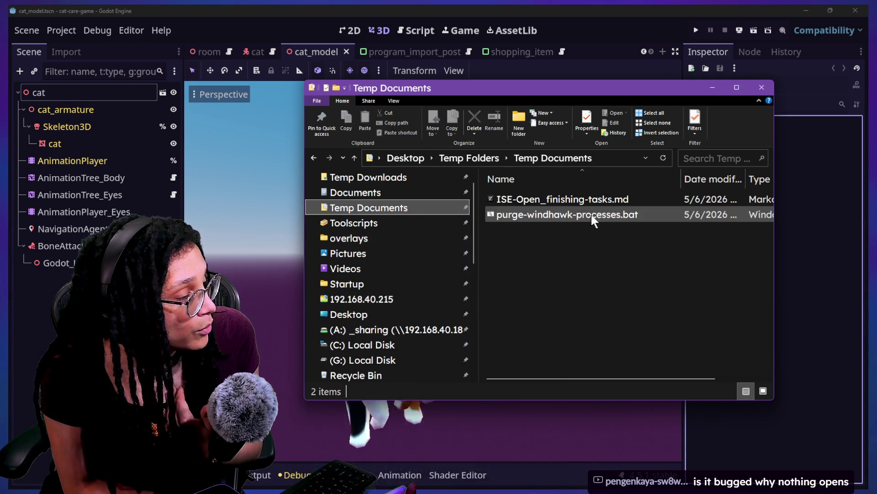
- Open ISE-Open_finishing-tasks.md in a maximized Zed window and show its rendered Markdown preview
double_click(563, 198)
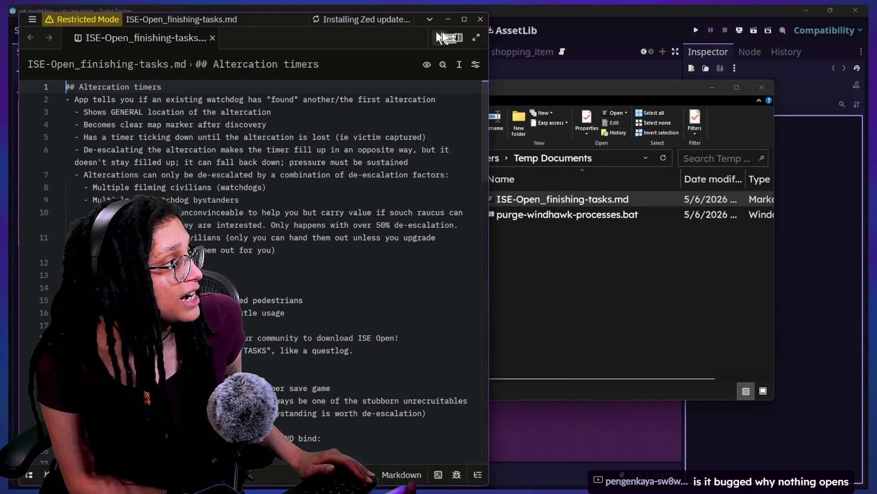
mouse_move(289, 17)
left_mouse_down()
mouse_move(589, 74)
mouse_move(690, 83)
left_mouse_up()
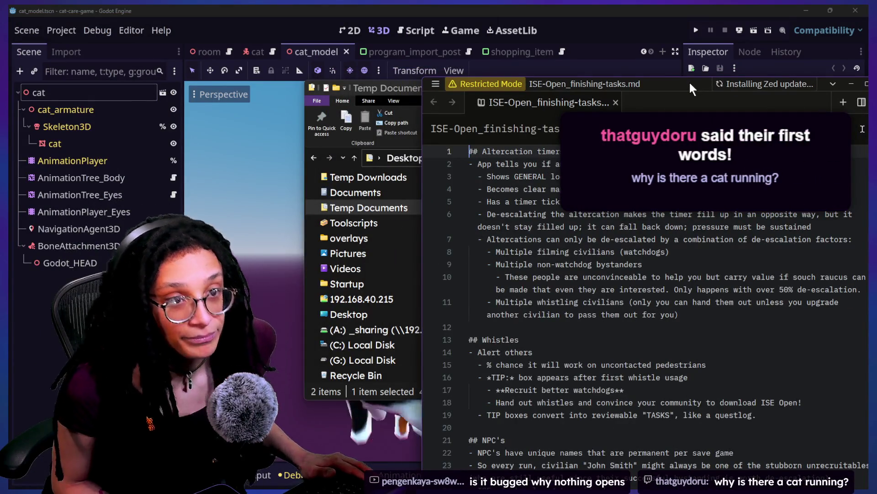
double_click(689, 81)
left_click(689, 205)
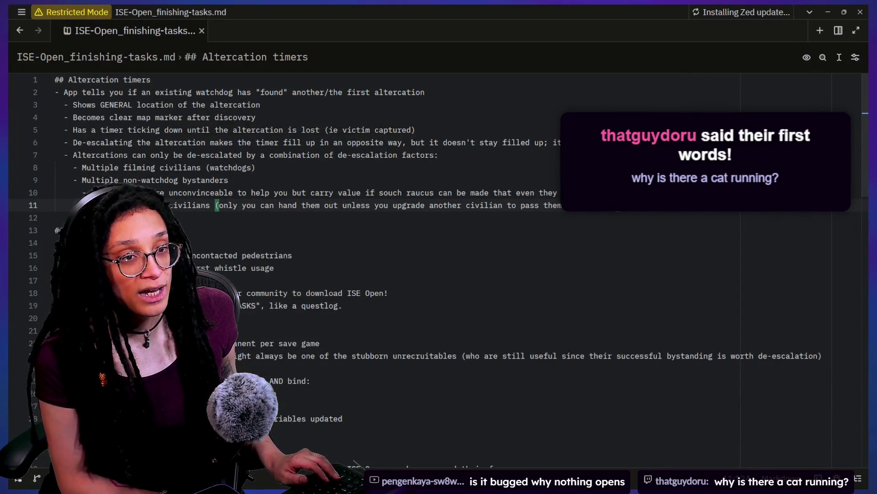
left_click(244, 131)
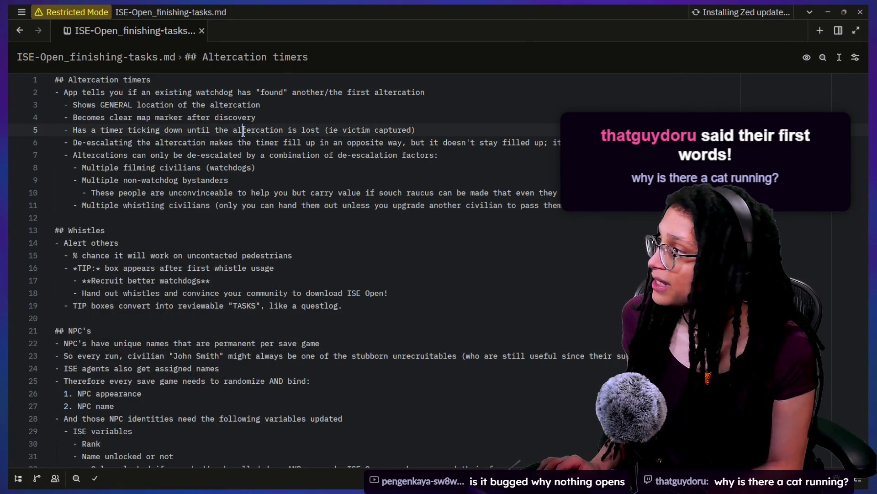
left_click(806, 57)
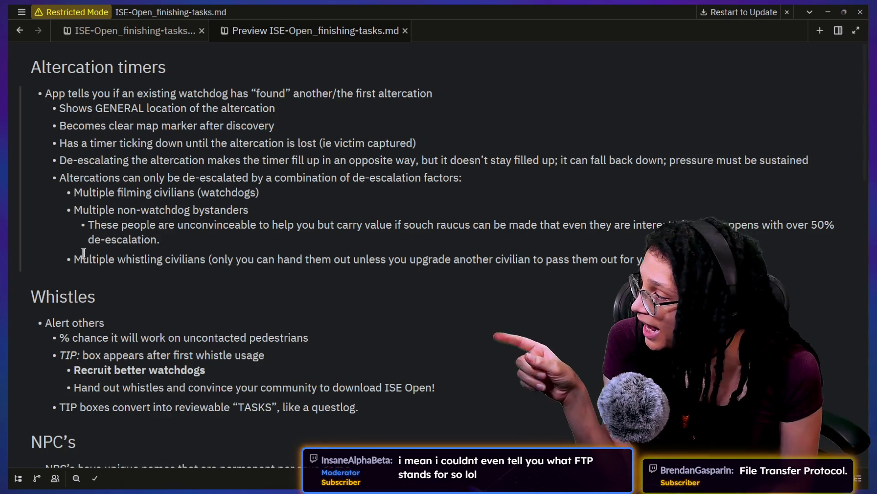
scroll(84, 252, "down", 15)
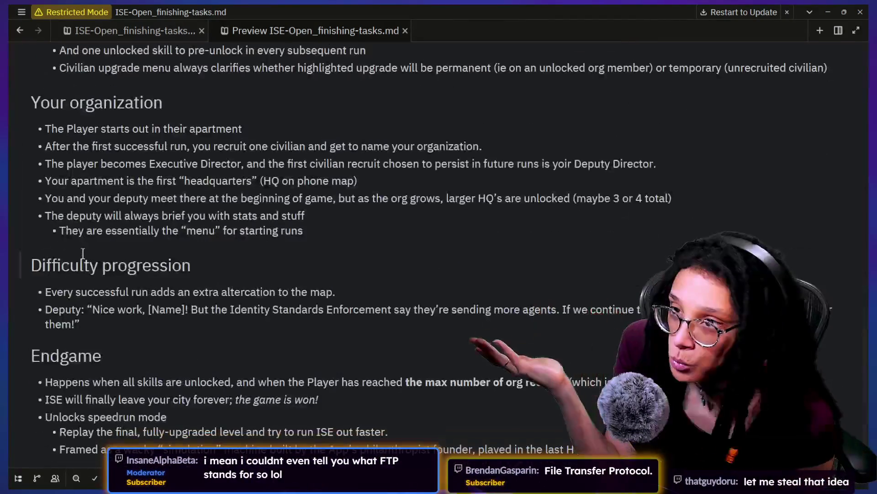
scroll(83, 252, "up", 15)
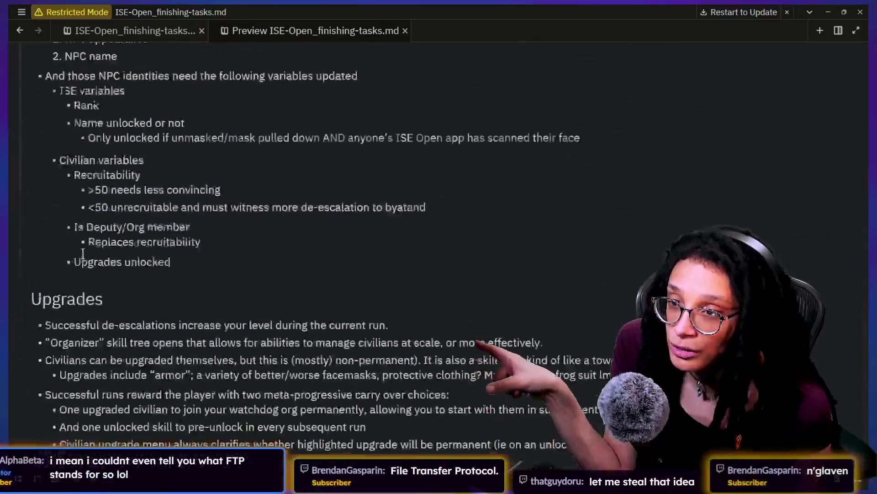
scroll(82, 253, "up", 4)
scroll(83, 252, "down", 15)
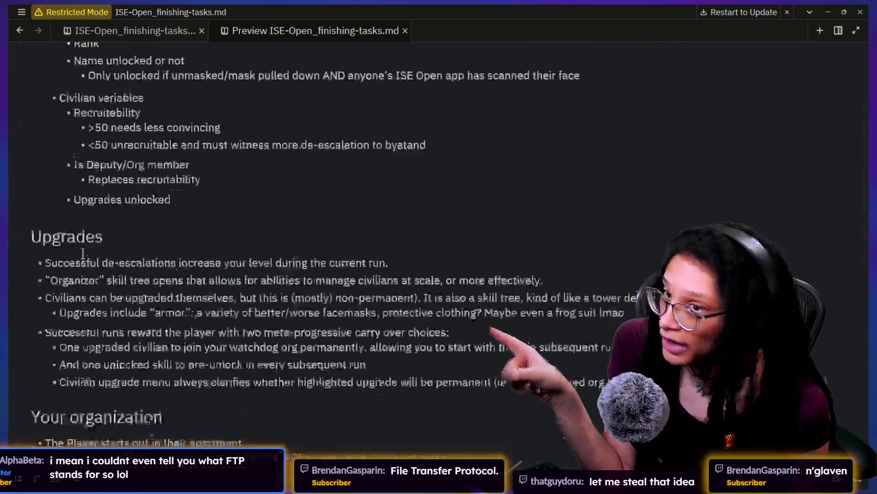
scroll(82, 252, "up", 3)
scroll(82, 253, "up", 15)
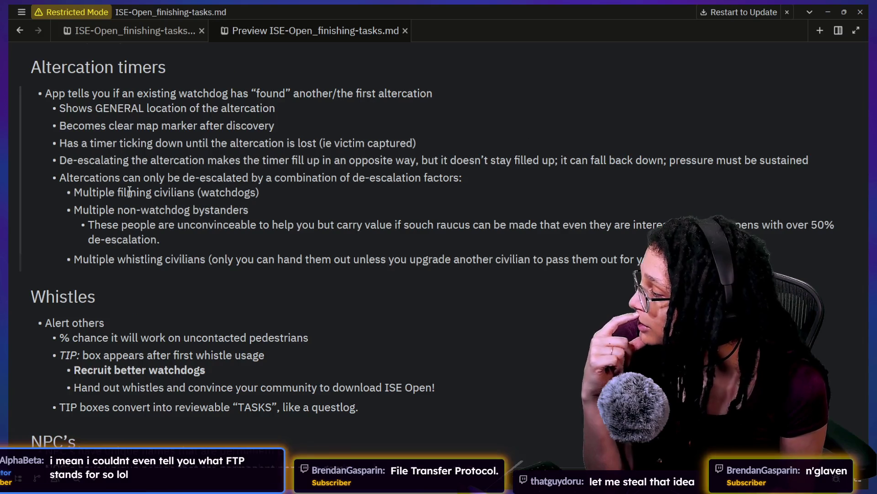
scroll(130, 192, "down", 6)
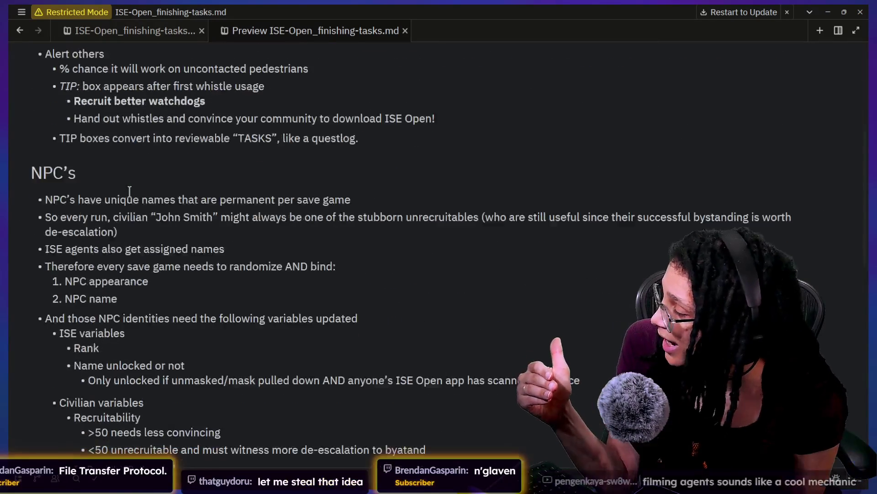
scroll(130, 191, "down", 3)
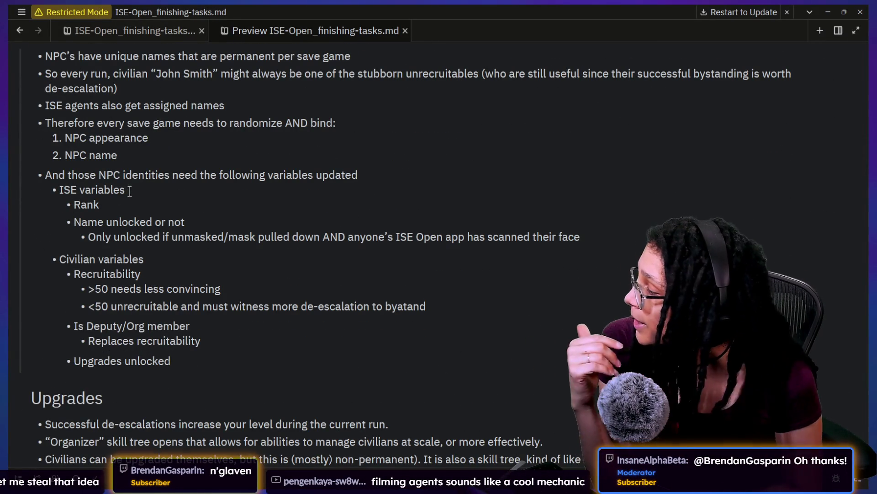
scroll(160, 200, "up", 5)
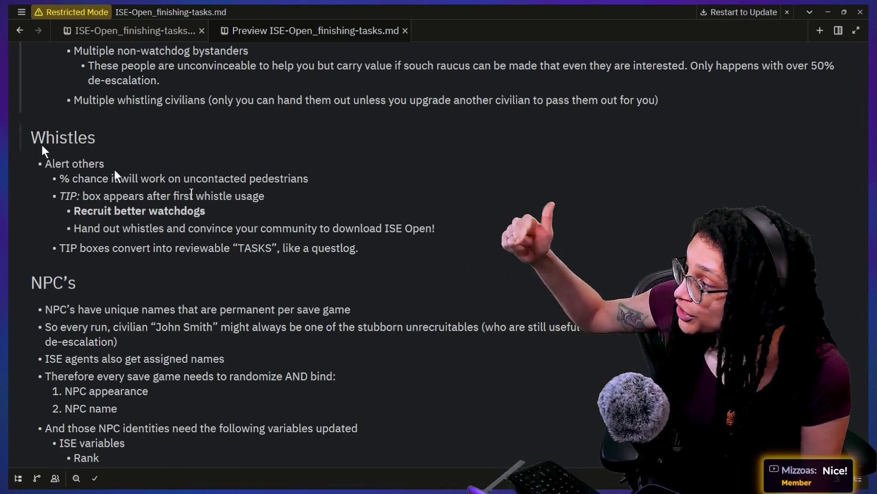
scroll(426, 245, "down", 5)
scroll(426, 245, "down", 9)
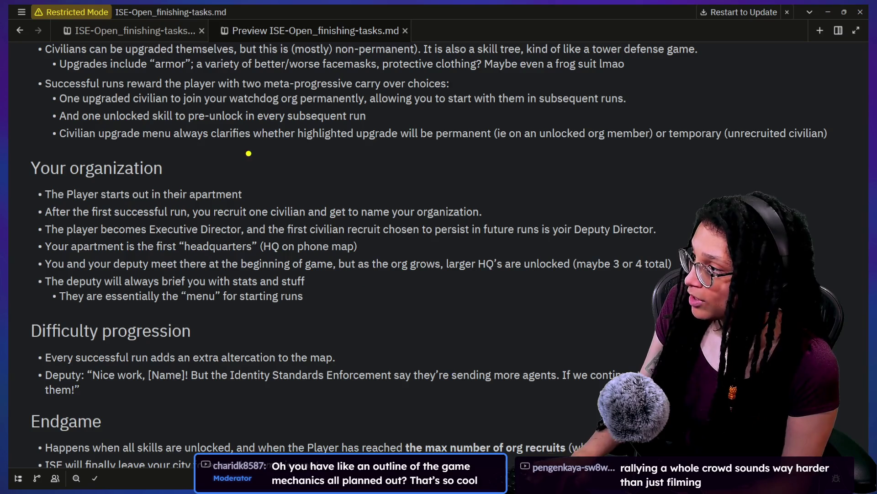
- Draw yellow, red and blue marks over the notes, clear them, and return to File Explorer
mouse_move(241, 123)
left_mouse_down()
mouse_move(232, 364)
mouse_move(393, 432)
mouse_move(167, 101)
left_mouse_up()
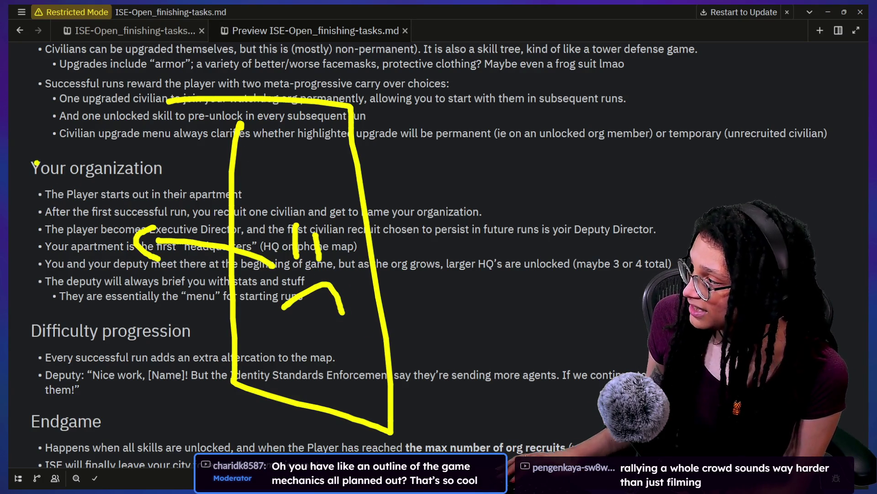
mouse_move(48, 170)
left_mouse_down()
mouse_move(148, 337)
mouse_move(33, 163)
left_mouse_up()
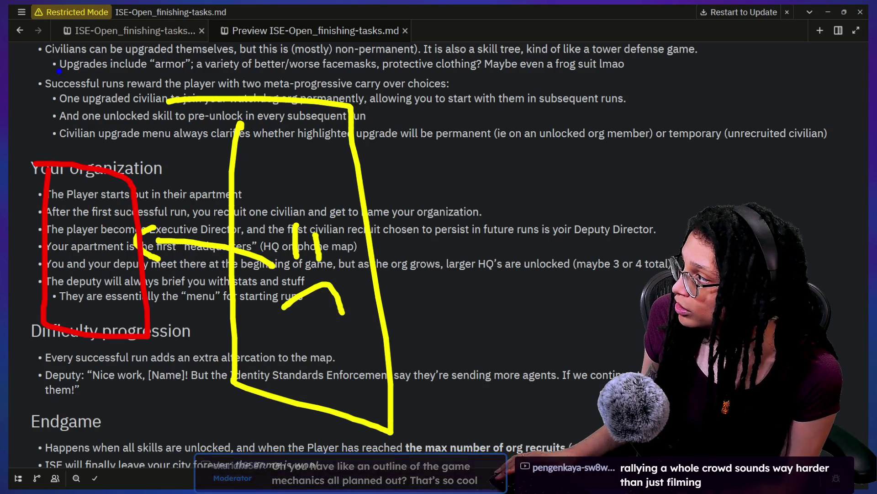
left_click_drag(59, 71, 112, 41)
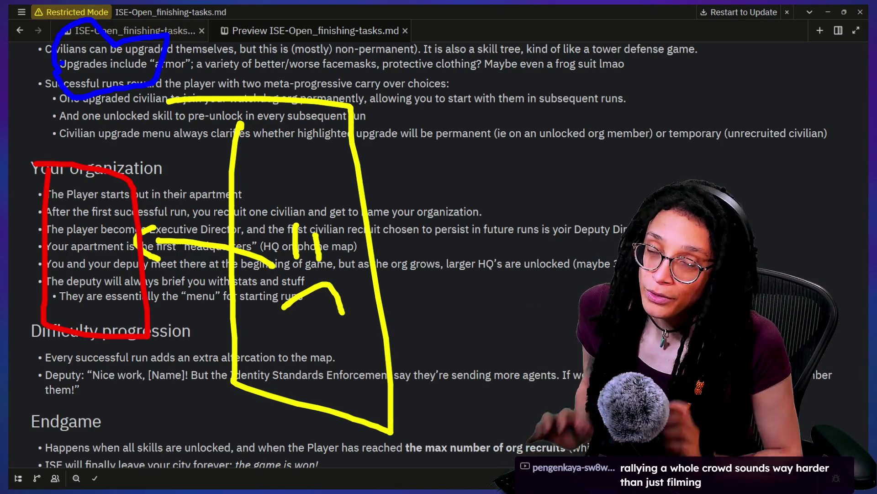
key("Escape")
key("shift+alt+r")
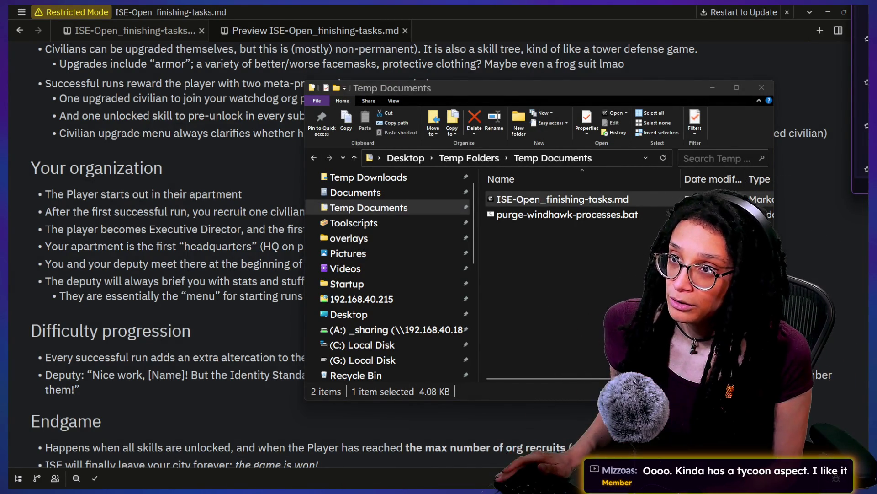
- Select wolfensteinlike in the Project Manager and load it into the editor
scroll(200, 346, "down", 5)
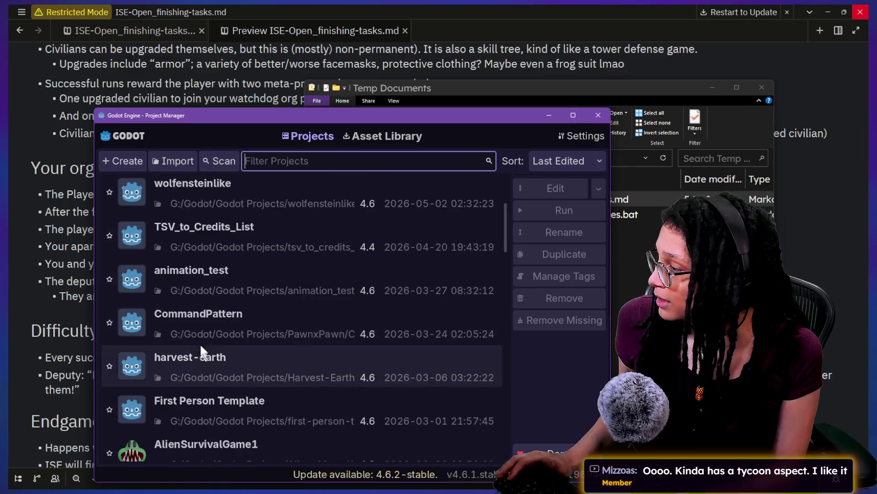
left_click(235, 210)
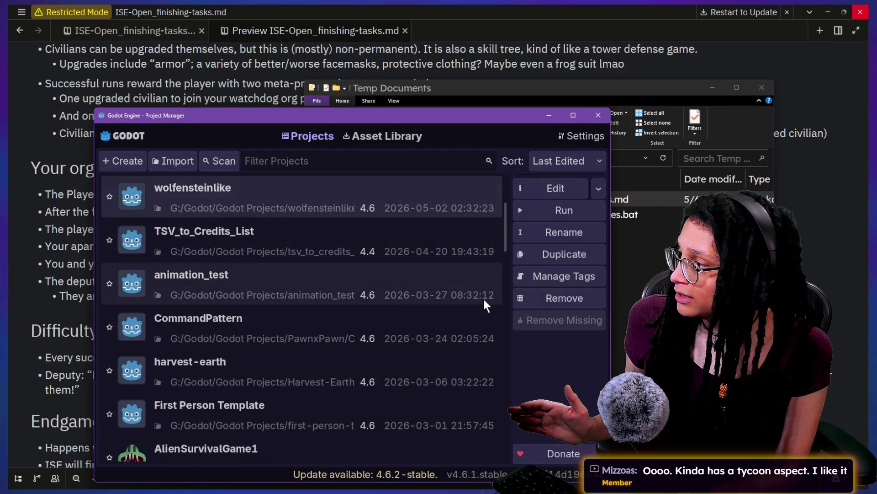
double_click(473, 226)
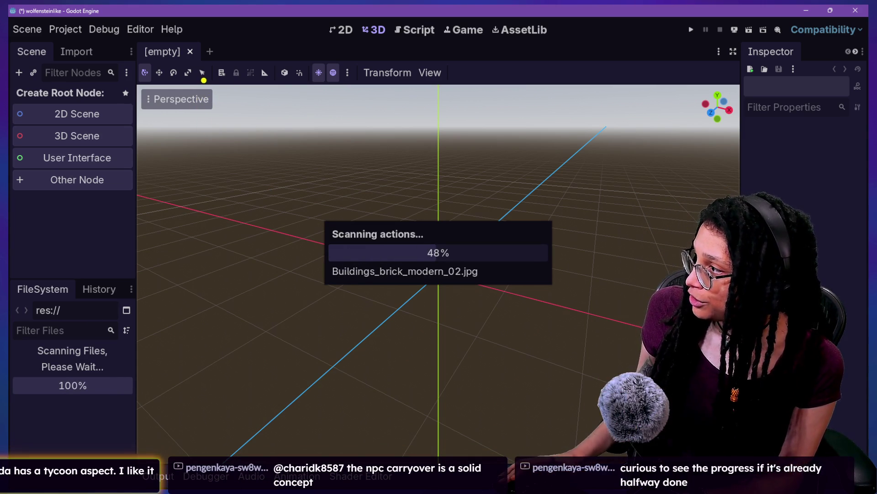
mouse_move(203, 81)
left_mouse_down()
mouse_move(165, 327)
mouse_move(511, 245)
mouse_move(186, 60)
left_mouse_up()
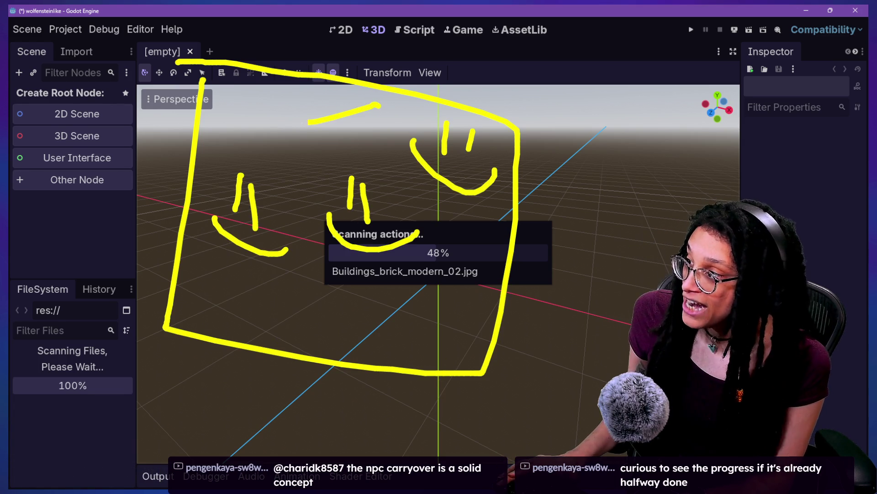
mouse_move(307, 122)
left_mouse_down()
mouse_move(471, 377)
mouse_move(397, 85)
left_mouse_up()
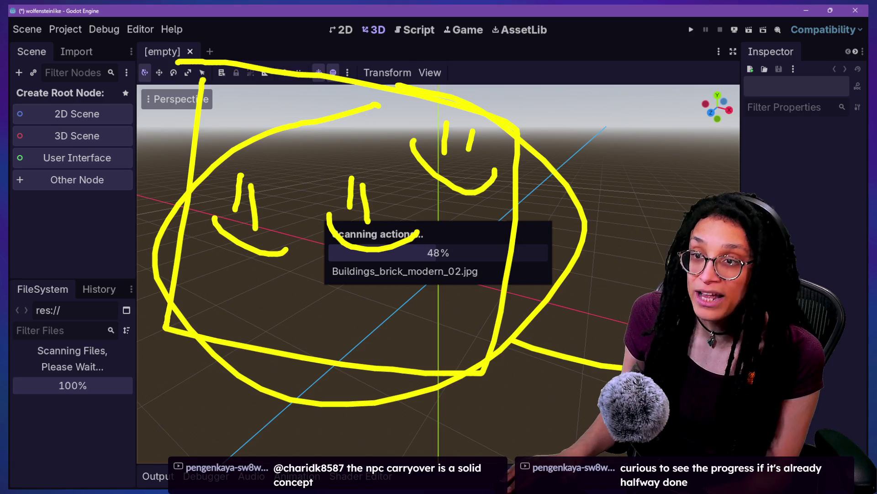
key("Escape")
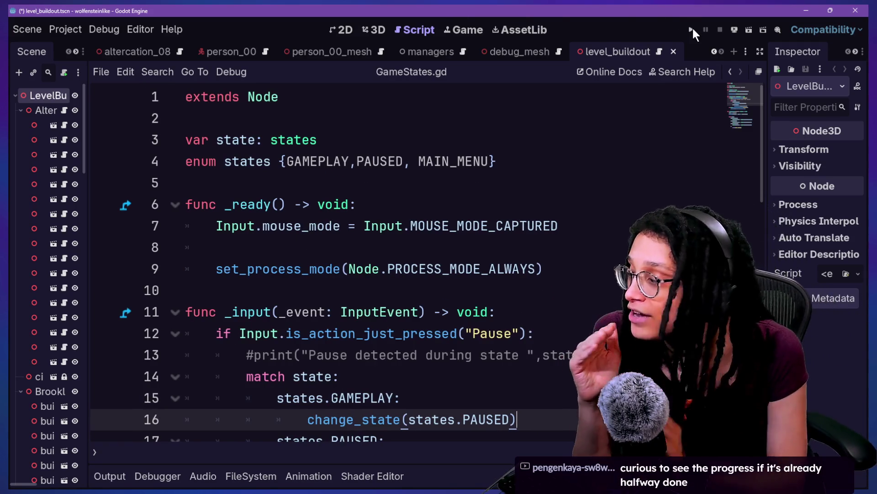
- Run the wolfensteinlike project in the embedded Game view
left_click(693, 28)
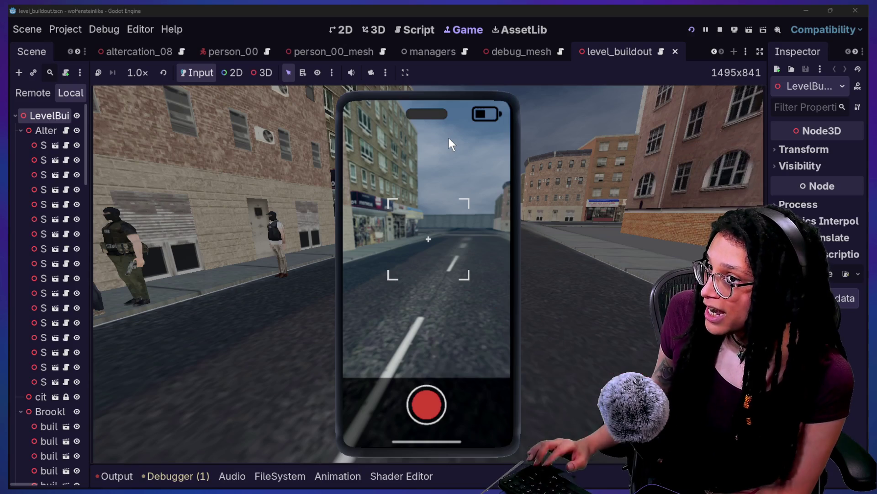
- Give the running game the full editor width and film the masked officer and white-shirted man with the phone
key("ctrl+shift+F11")
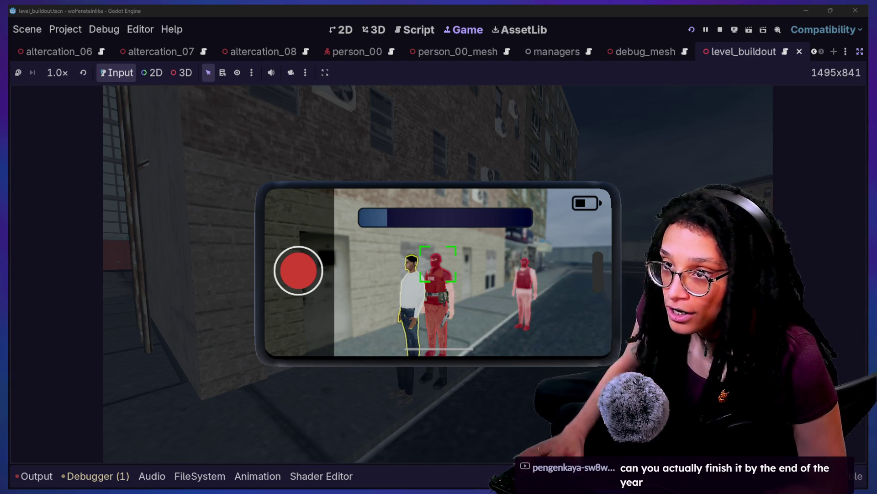
key("w")
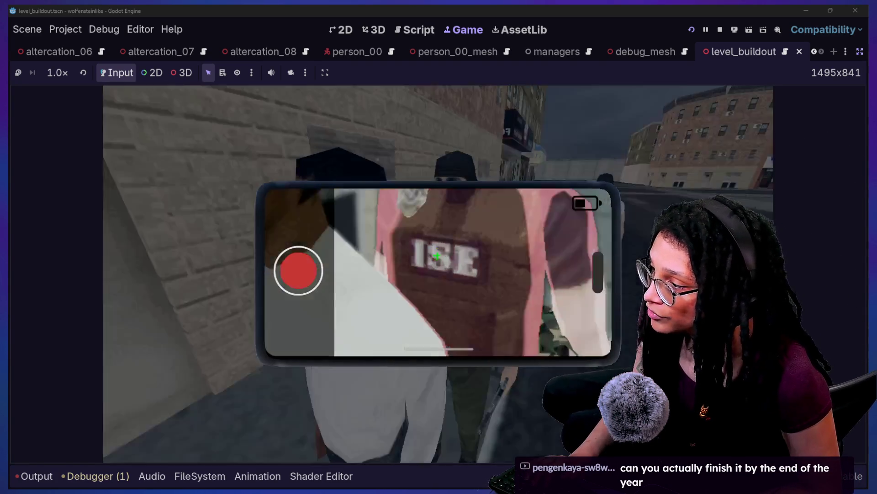
key("s")
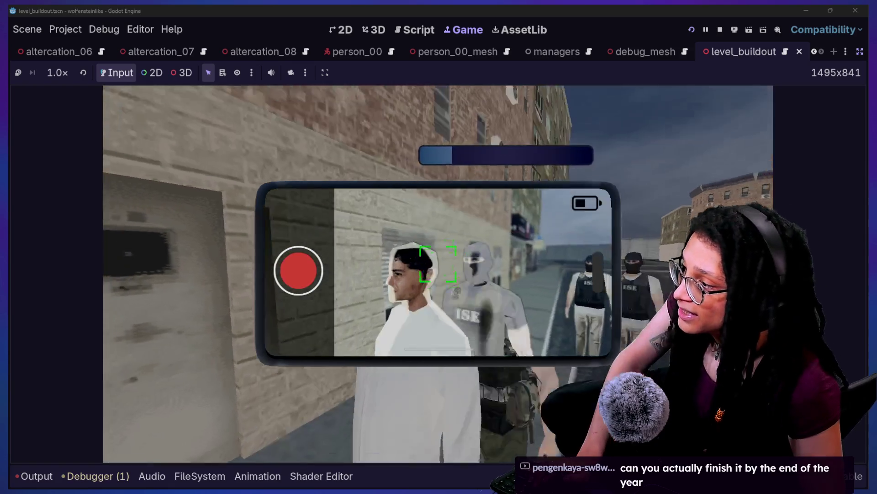
key("s")
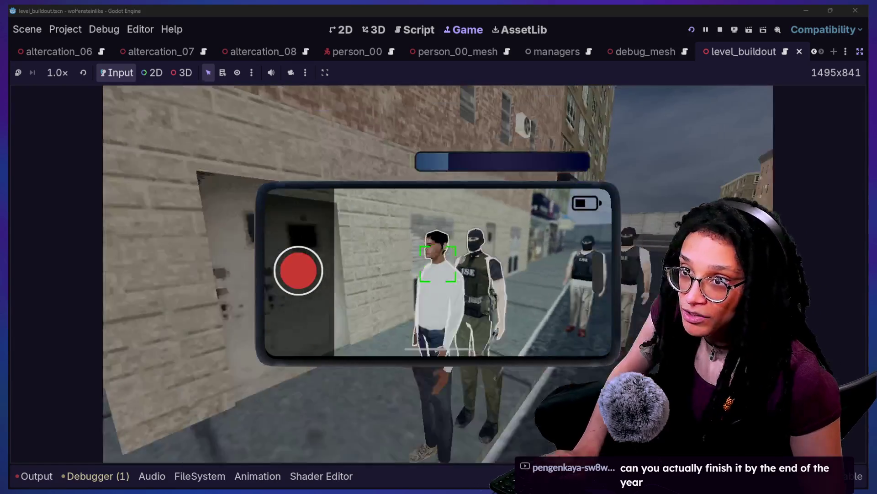
key("s")
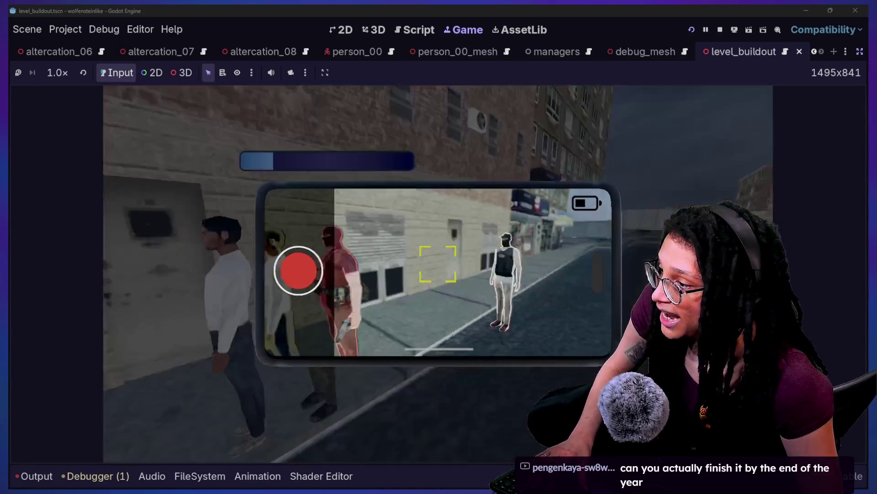
mouse_move(439, 247)
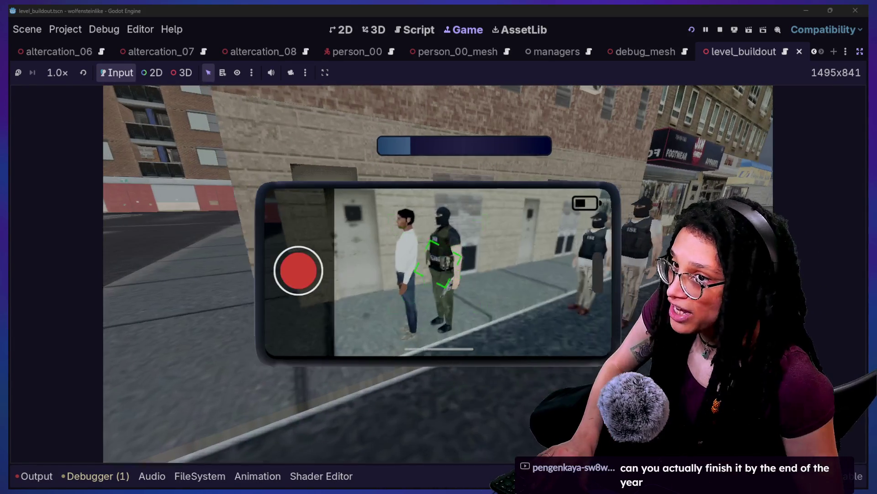
key("w")
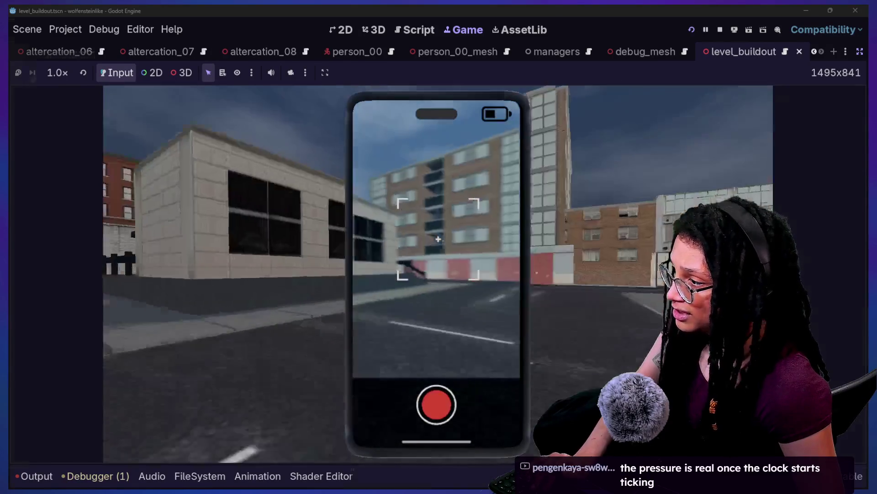
key("alt+Tab")
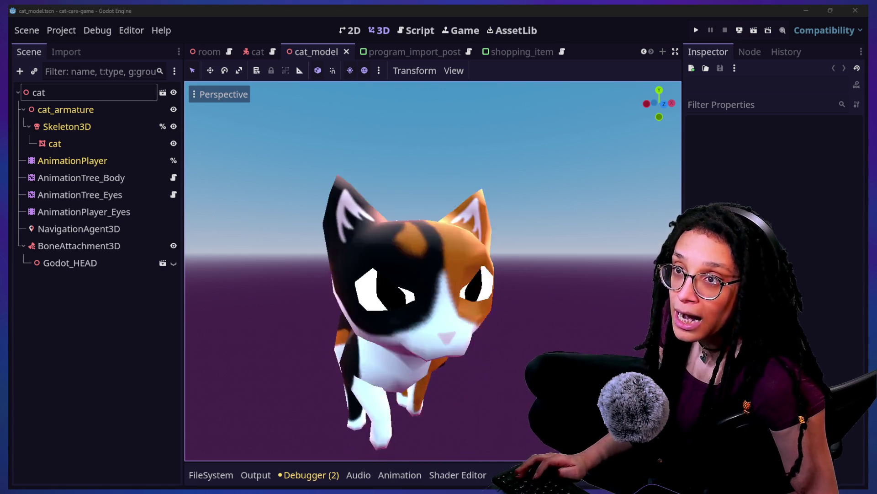
- Filter Task Manager's processes by 'godot' and select godot_latest.exe
key("ctrl+shift+Escape")
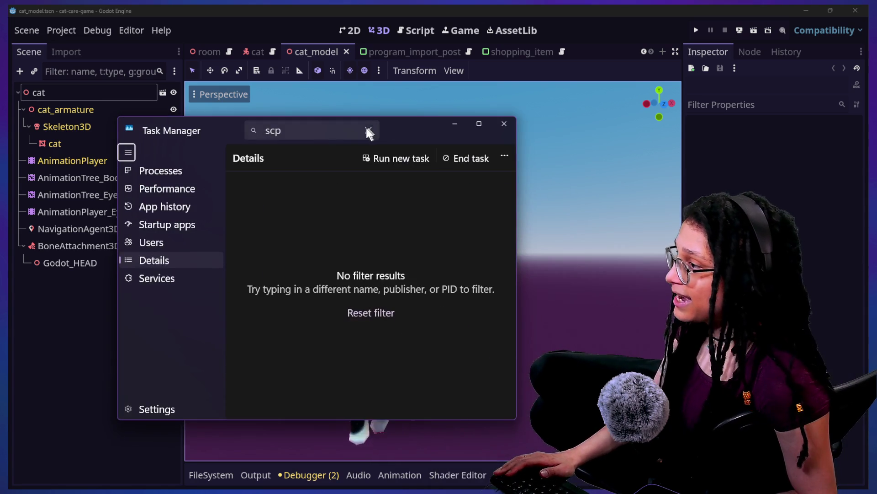
left_click(363, 130)
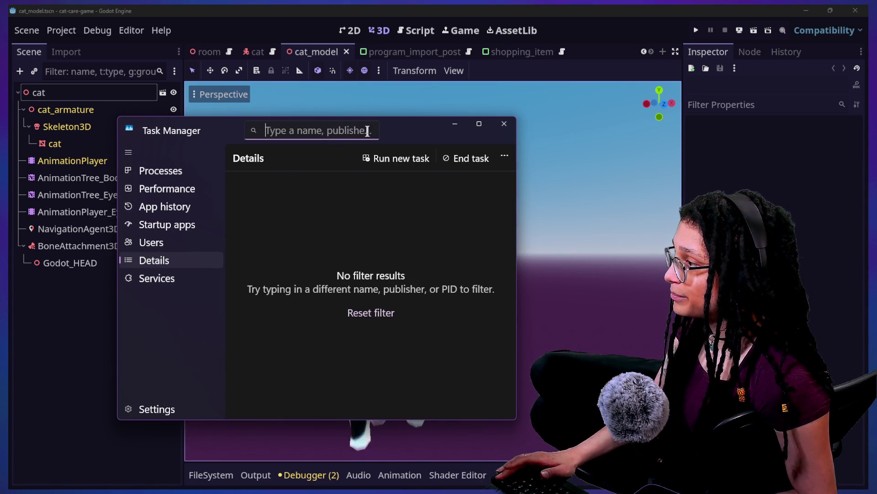
type("godot")
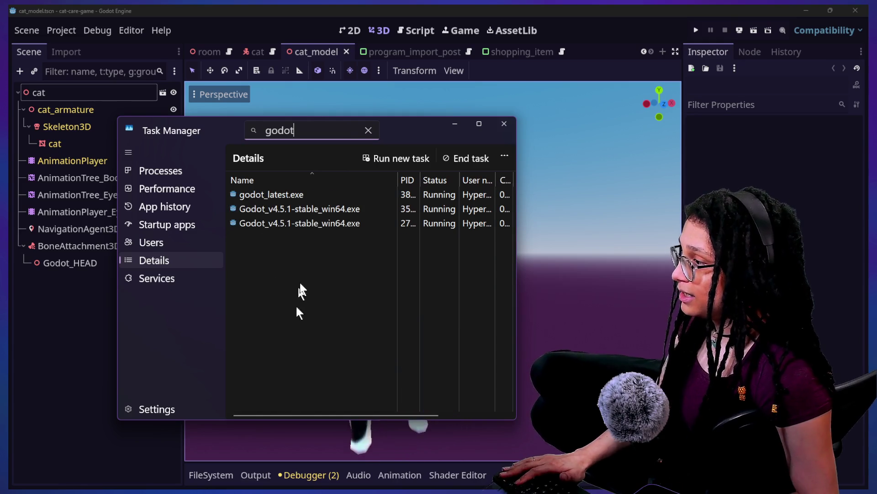
left_click(286, 193)
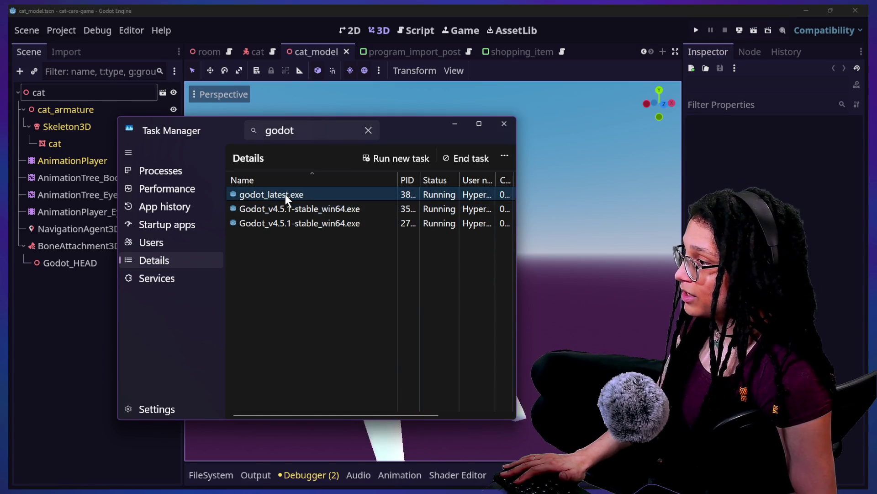
- Choose End process tree for godot_latest.exe, then cancel without ending it
right_click(349, 197)
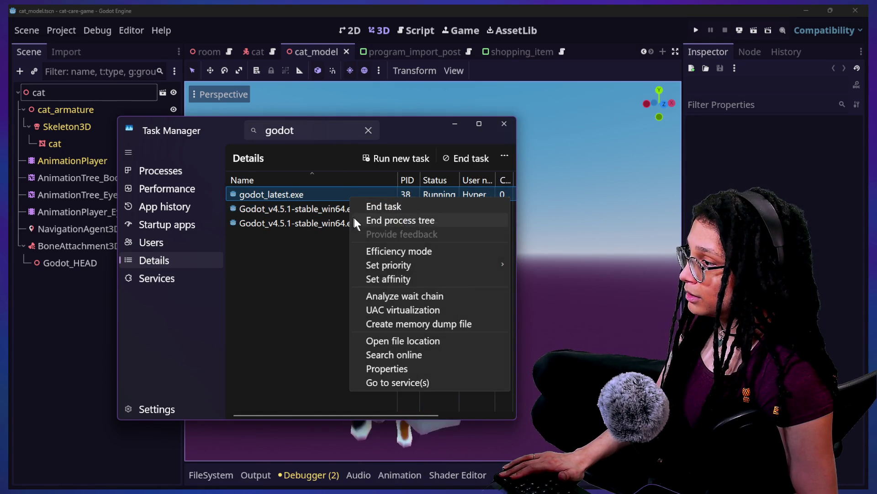
left_click(329, 229)
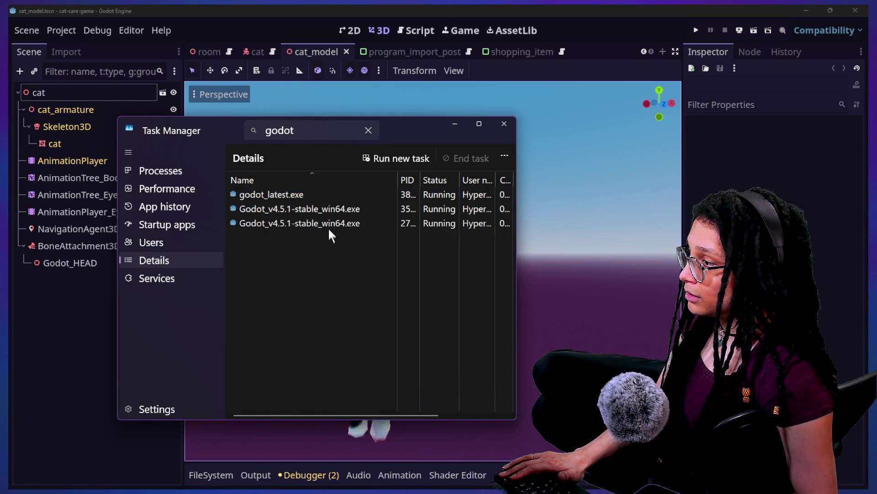
right_click(349, 194)
left_click(366, 216)
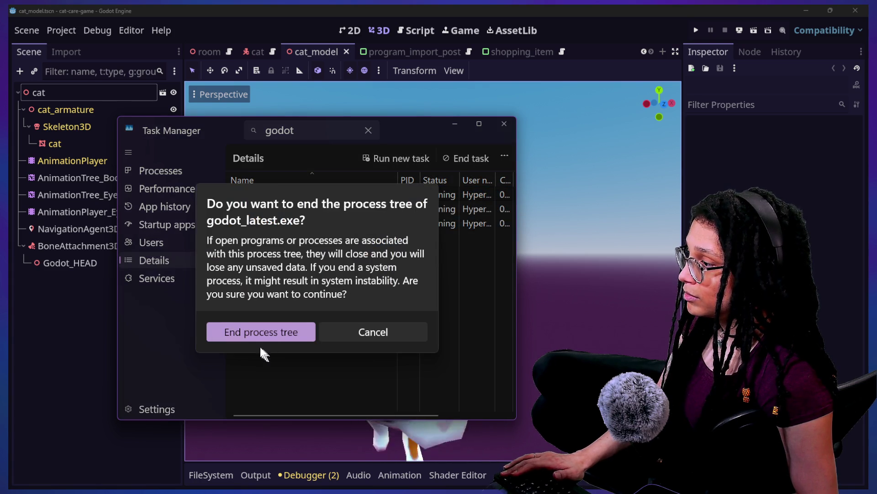
left_click(384, 331)
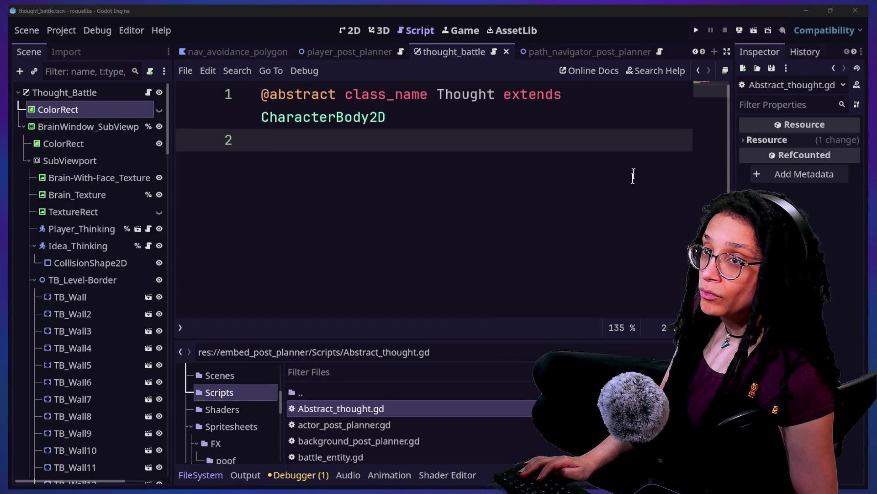
- Add and remove a blank line in Abstract_thought.gd, then open a new empty scene tab
left_click(466, 137)
key("Return")
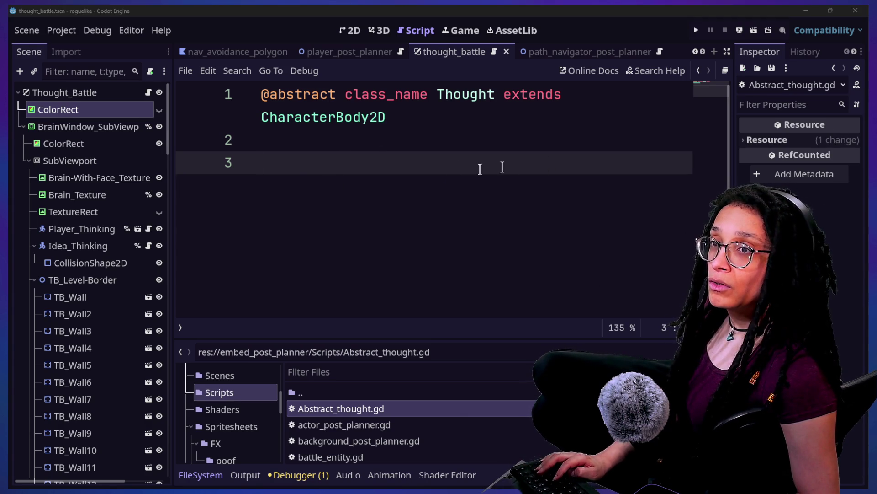
left_click(445, 181)
key("BackSpace")
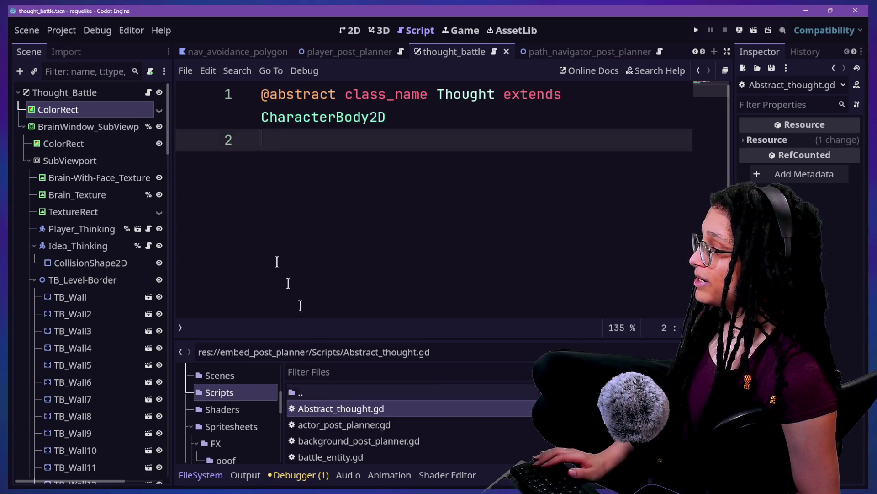
right_click(301, 305)
left_click(248, 180)
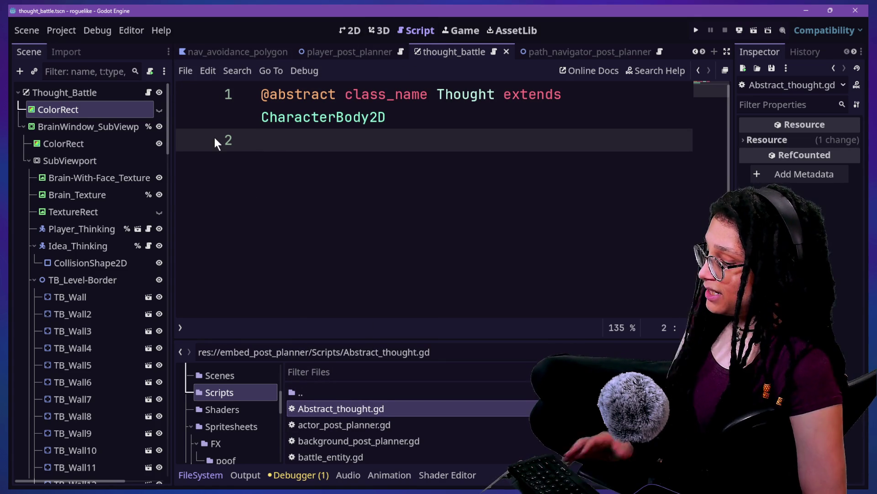
left_click(715, 52)
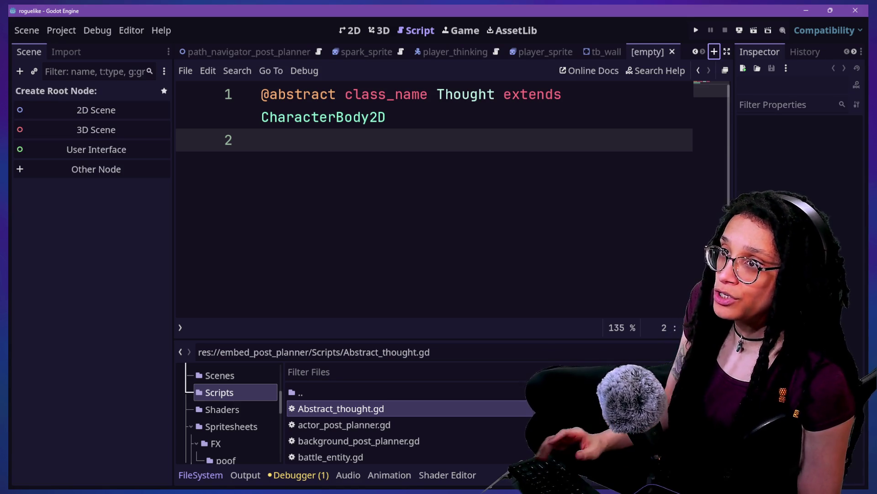
- Create a 2D Scene with a Node2D root in the 2D workspace, then bring up the Project Manager
key("alt+Tab")
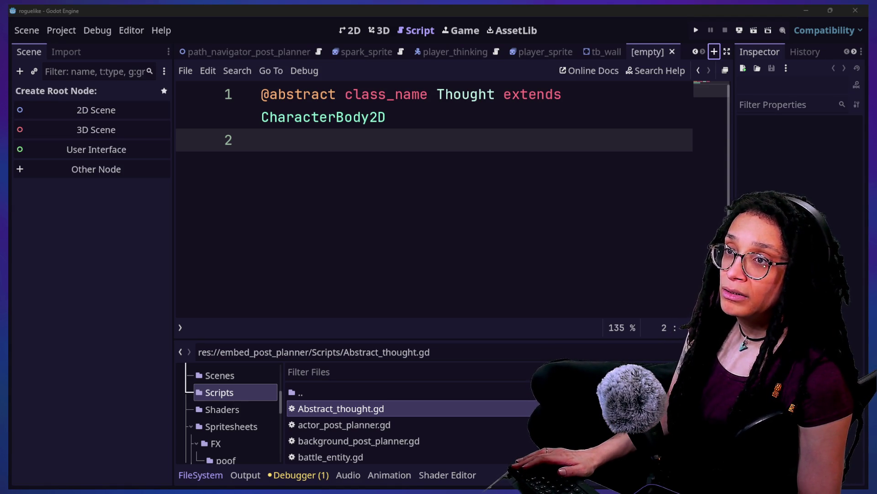
left_click(715, 117)
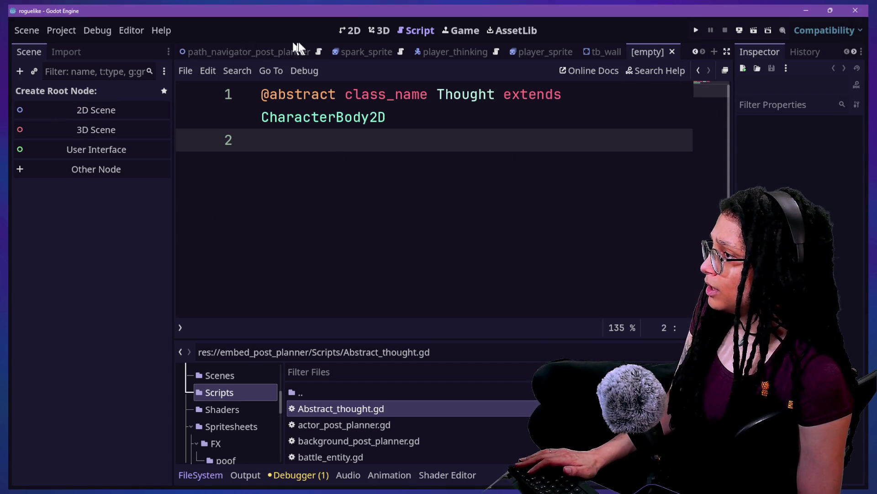
left_click(341, 31)
left_click(75, 111)
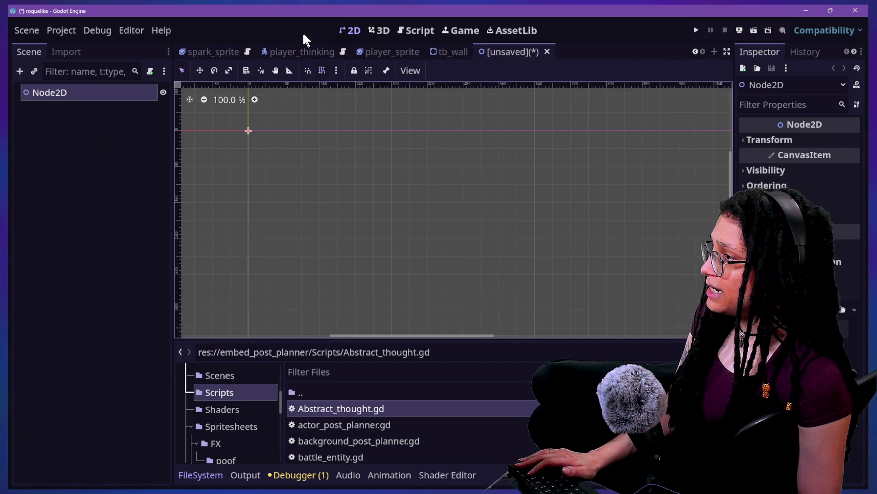
right_click(78, 92)
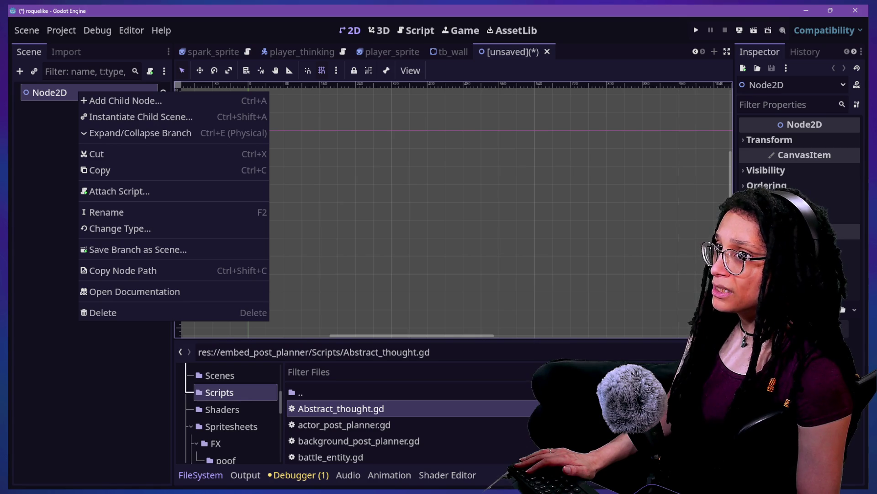
key("alt+Tab")
key("alt+Tab")
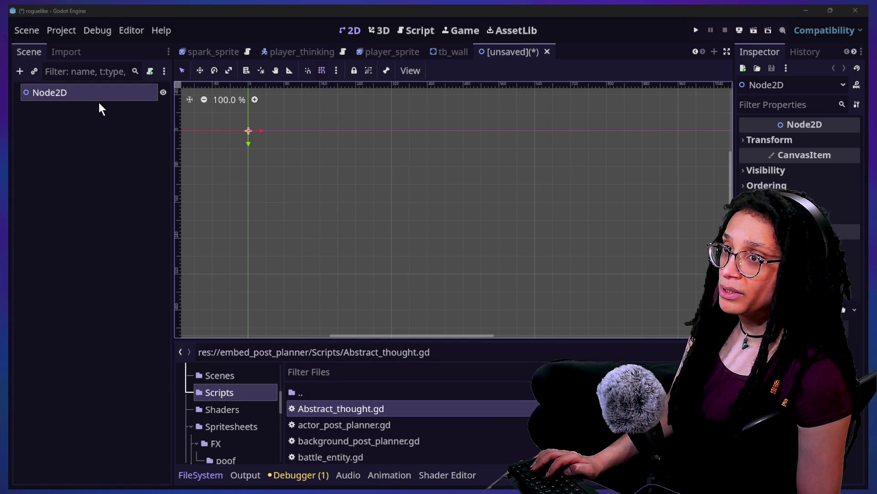
key("alt+Tab")
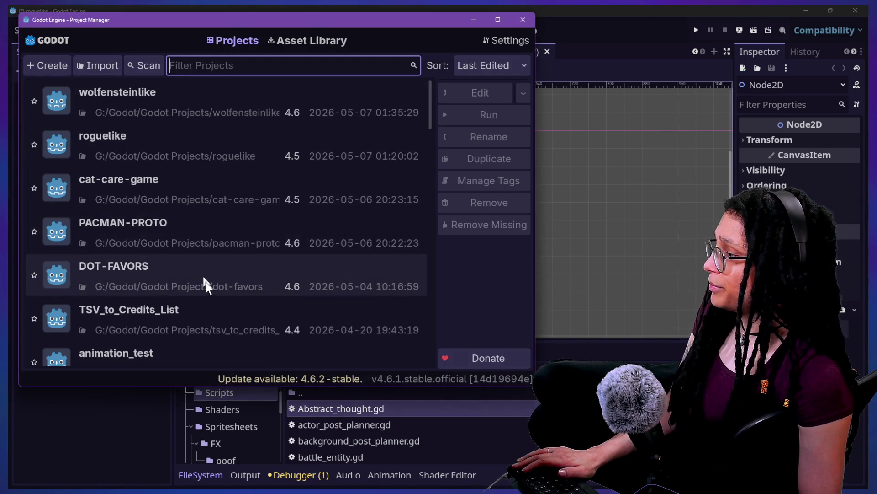
- Open PACMAN-PROTO and change the roguelike scene's Node2D root to a CharacterBody2D
double_click(173, 227)
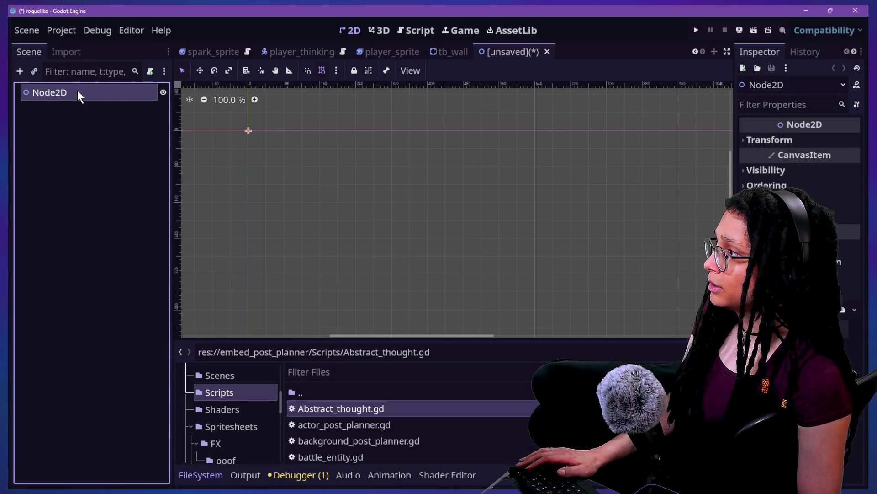
right_click(78, 91)
left_click(134, 225)
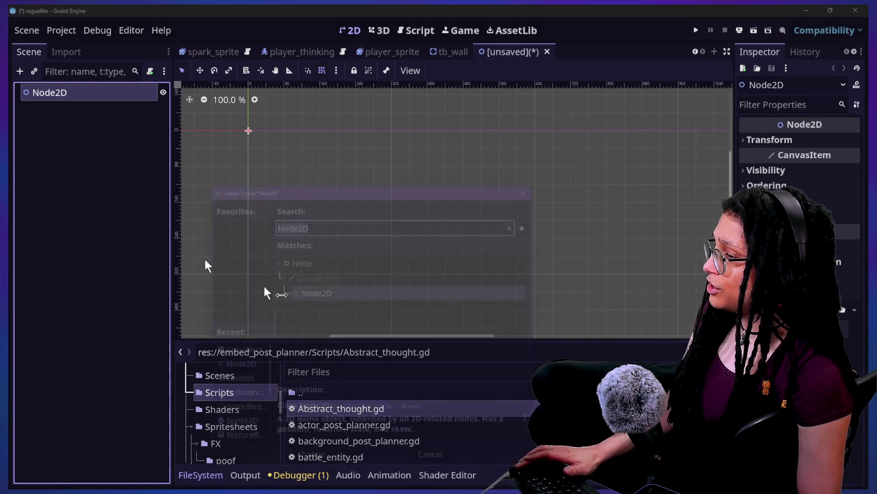
type("charac")
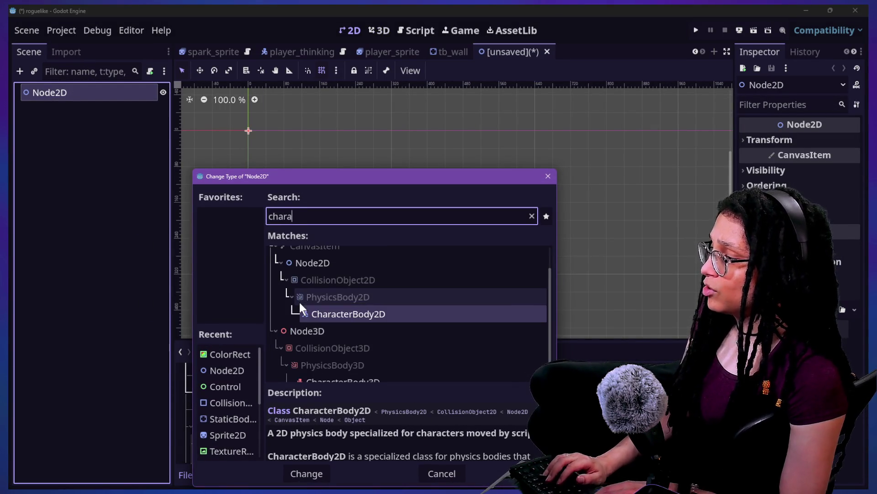
key("Return")
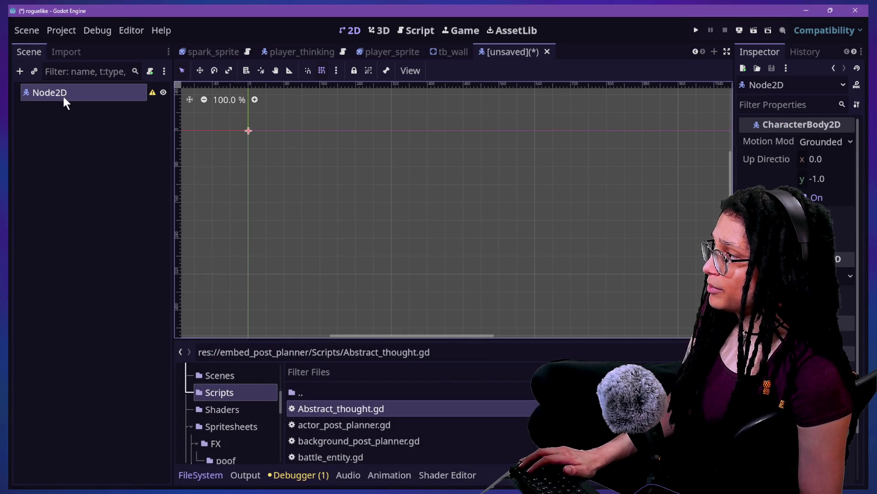
- Rename the CharacterBody2D root node to BonusThought
double_click(72, 91)
type("BonusThought")
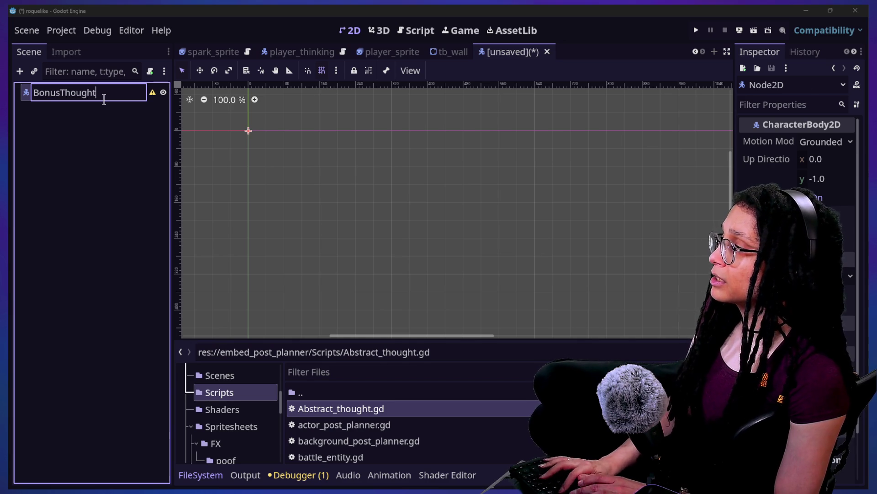
key("Return")
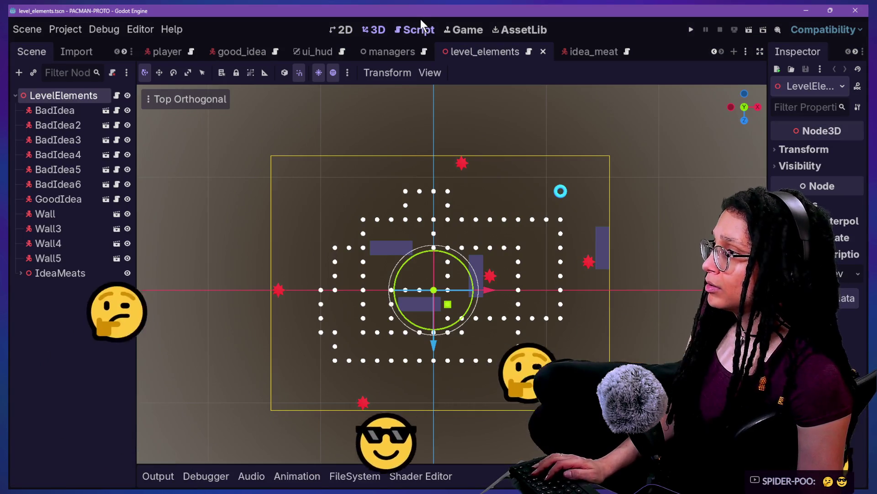
- Quick-open idea_meat.gd and the idea_meat scene in PACMAN-PROTO
left_click(419, 29)
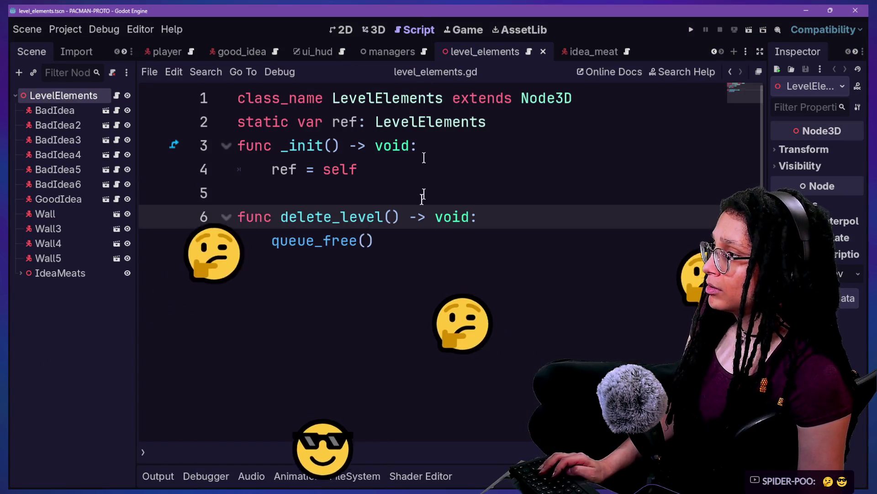
key("shift+alt+o")
type("idea")
key("Down")
key("Down")
key("Down")
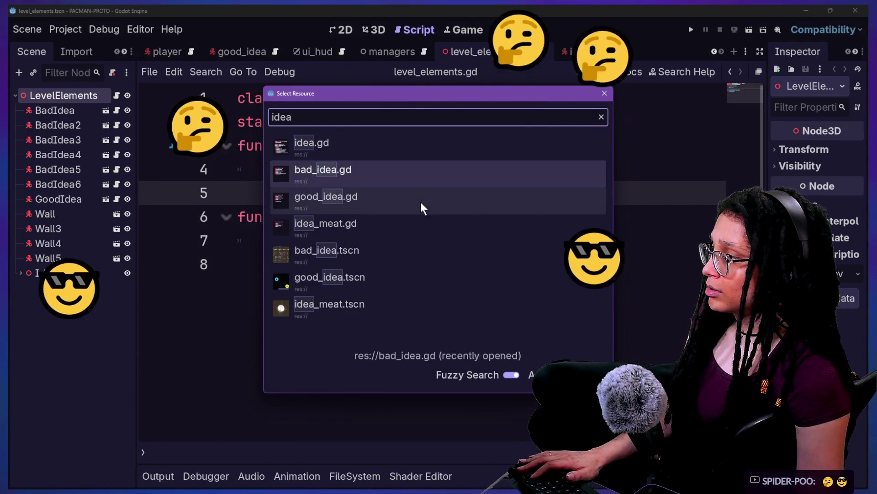
key("Return")
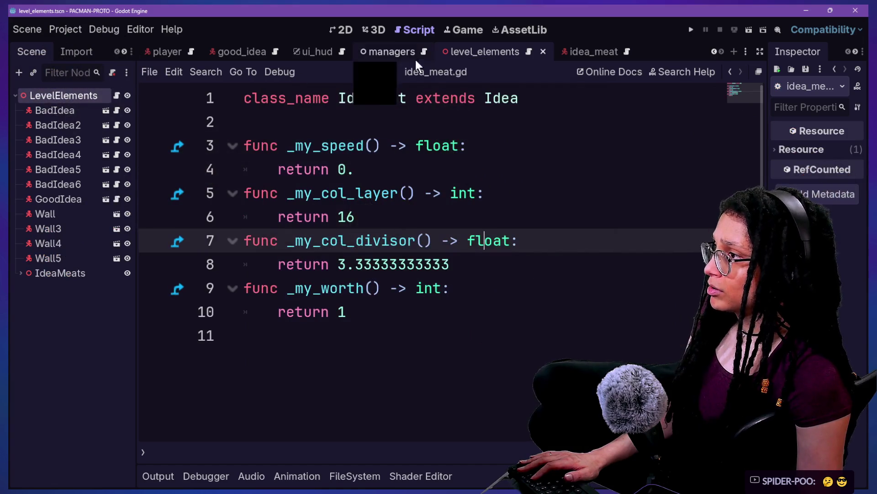
key("shift+alt+o")
type("idea")
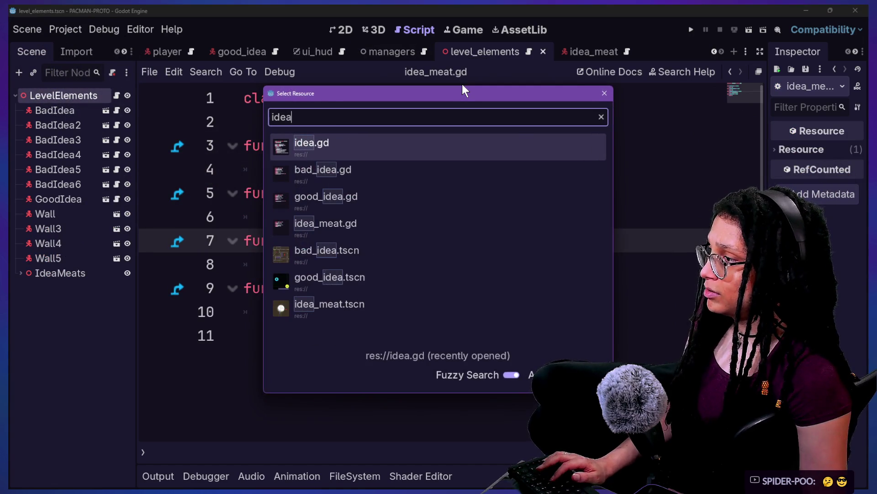
key("Down")
key("Down")
key("Down")
key("Down")
key("Down")
key("Down")
key("Return")
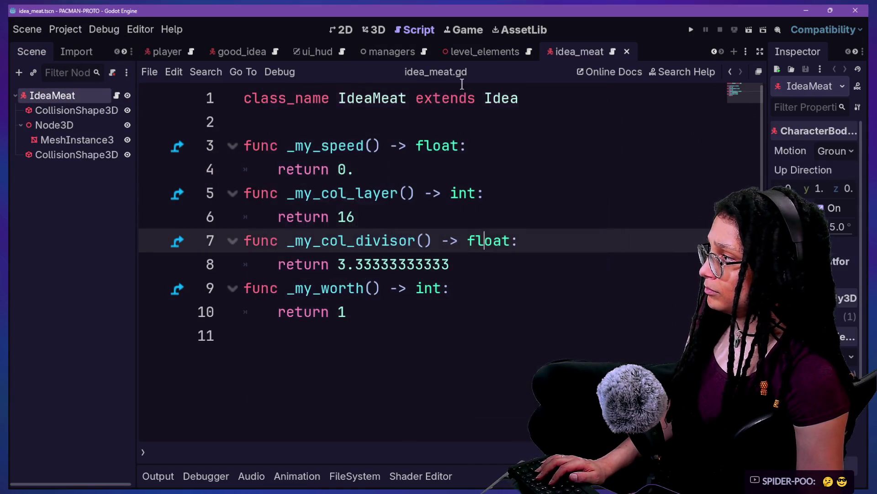
- Review the overridden functions and the abstract Idea class in idea.gd, marking CharacterBody3D's 3D part
left_click(452, 137)
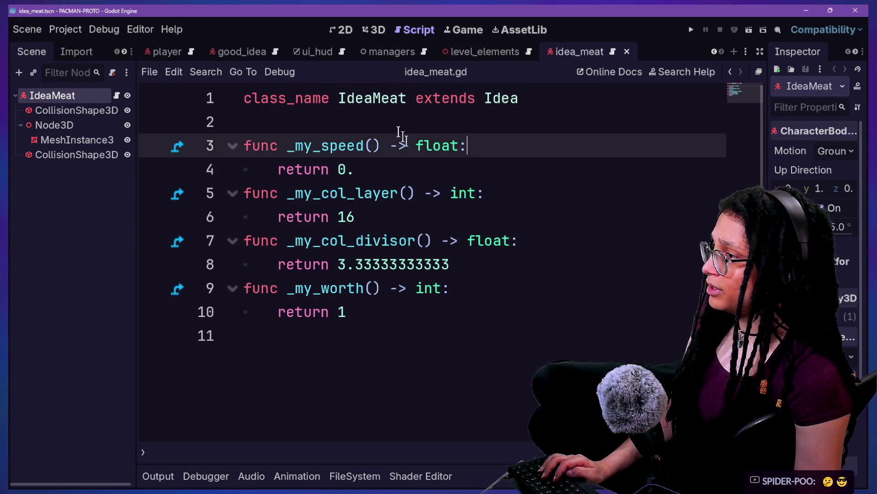
left_click(297, 121)
key("ctrl+shift+End")
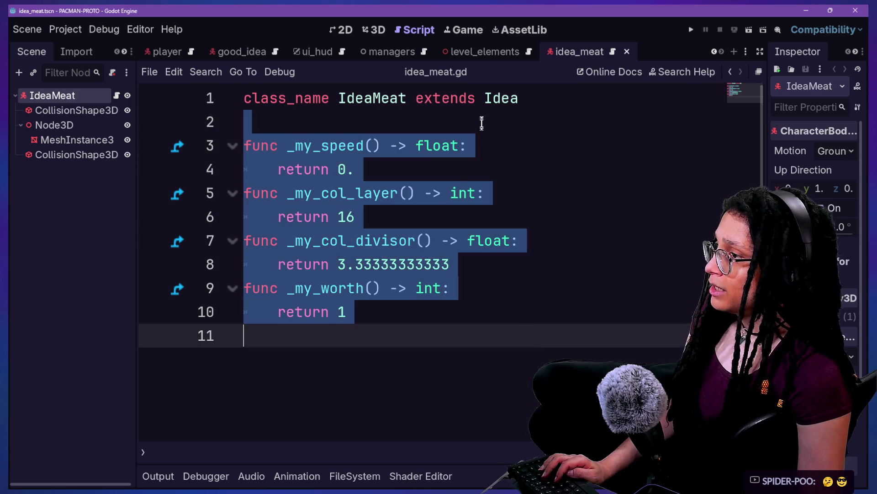
left_click(492, 100, "ctrl")
scroll(433, 208, "up", 8)
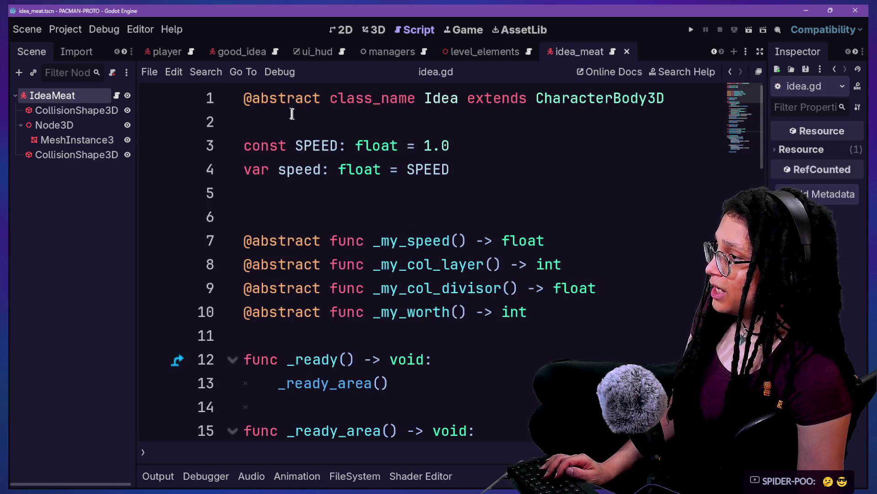
left_click_drag(292, 114, 479, 383)
key("ctrl+c")
left_click(479, 383)
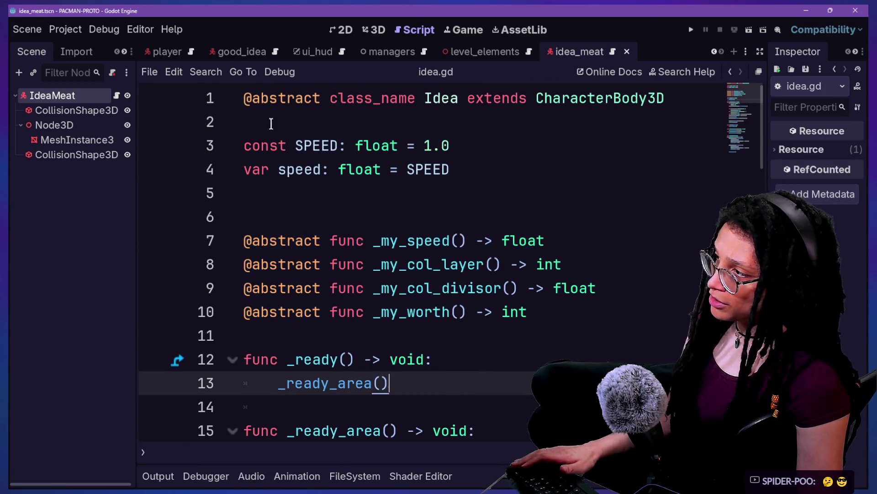
left_click_drag(271, 123, 554, 343)
left_click(555, 343)
scroll(554, 343, "down", 15)
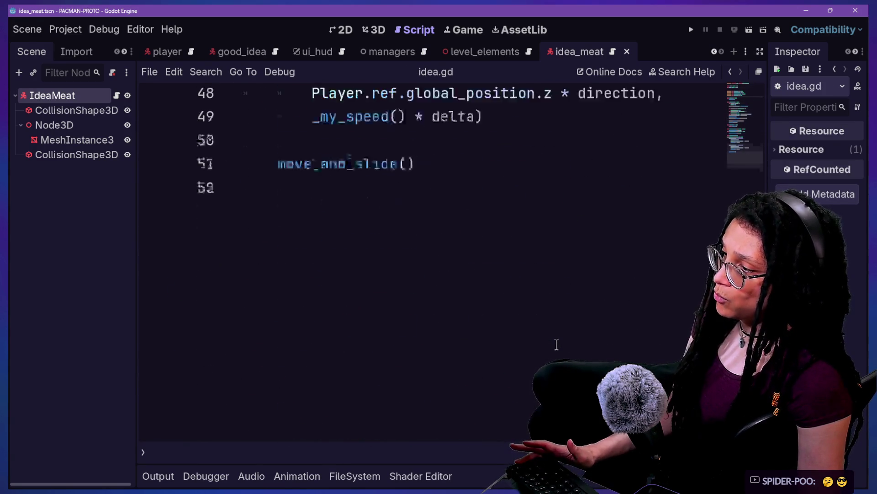
scroll(556, 345, "up", 15)
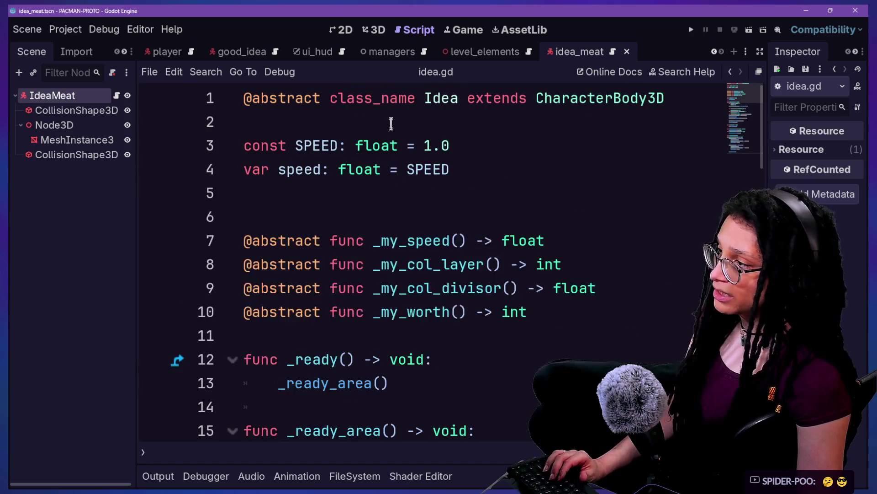
left_click(391, 123, "shift")
mouse_move(621, 98)
left_mouse_down()
mouse_move(660, 110)
mouse_move(663, 123)
left_mouse_up()
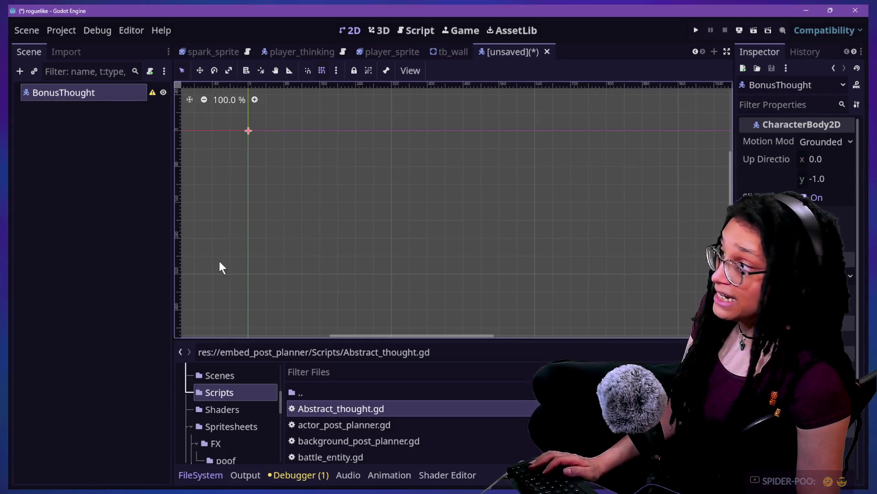
- Attach a new bonus_thought.gd script to BonusThought in embed_post_planner's Scripts folder
right_click(98, 89)
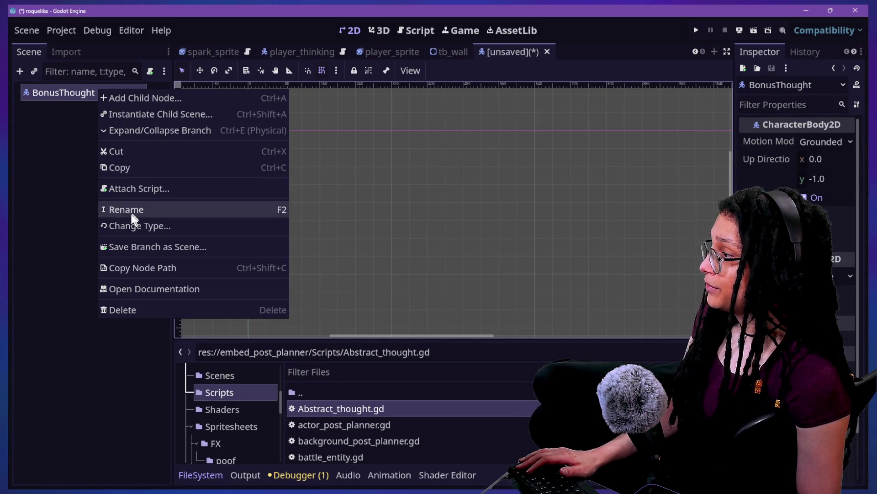
left_click(122, 187)
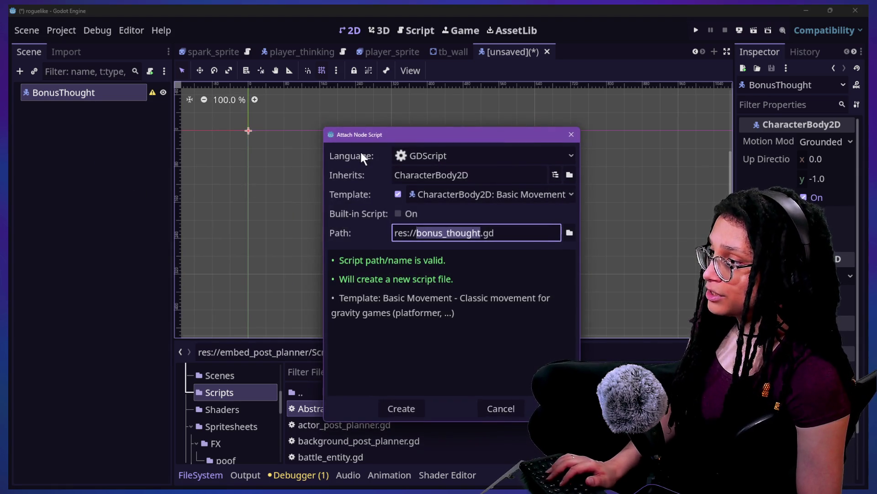
key("Left")
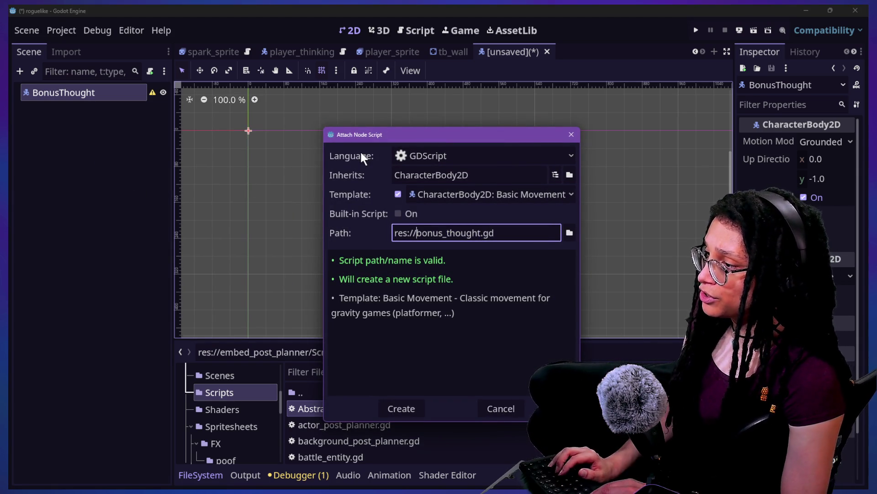
left_click(572, 232)
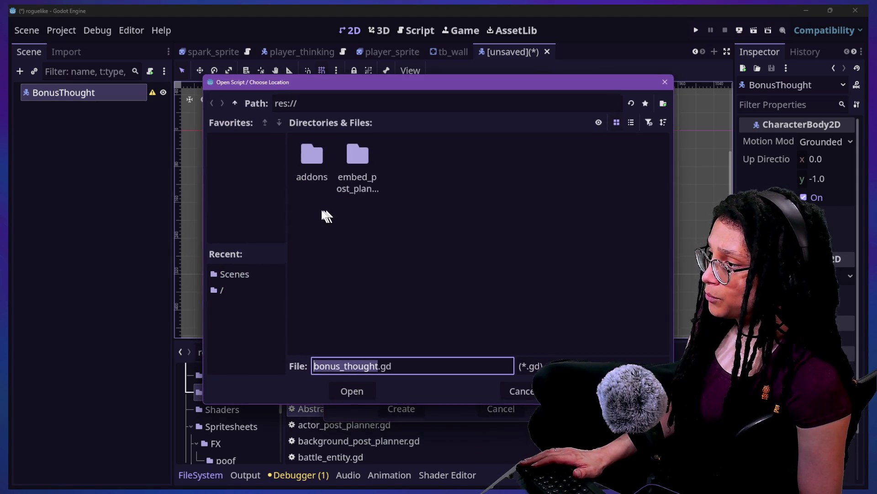
double_click(357, 158)
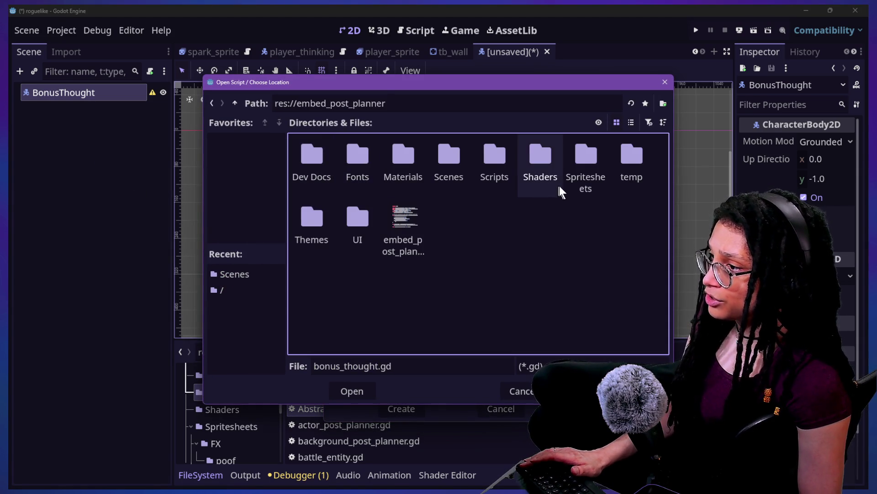
double_click(498, 166)
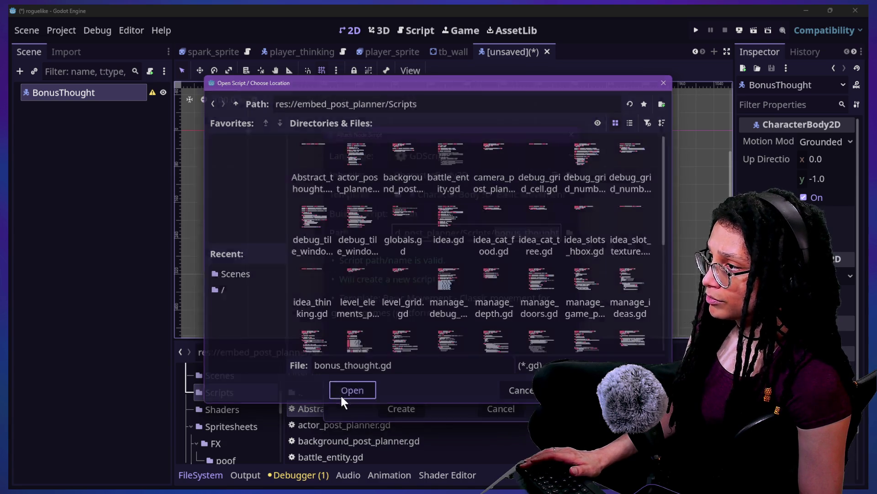
left_click(341, 394)
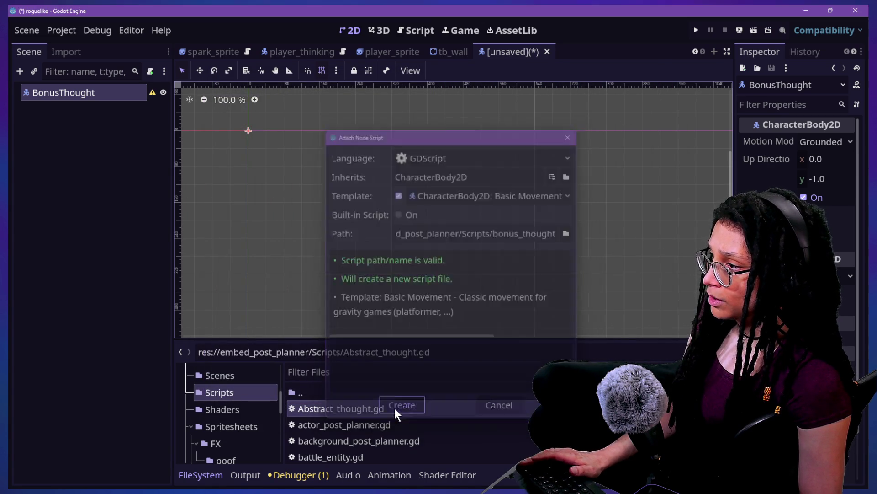
left_click(394, 408)
- Save the scene as bonus_thought.tscn in the Scenes folder
key("ctrl+s")
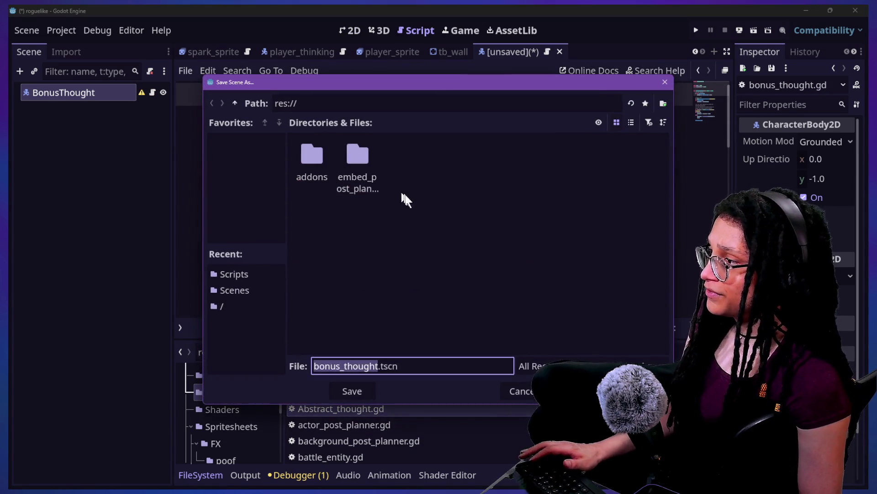
left_click(231, 291)
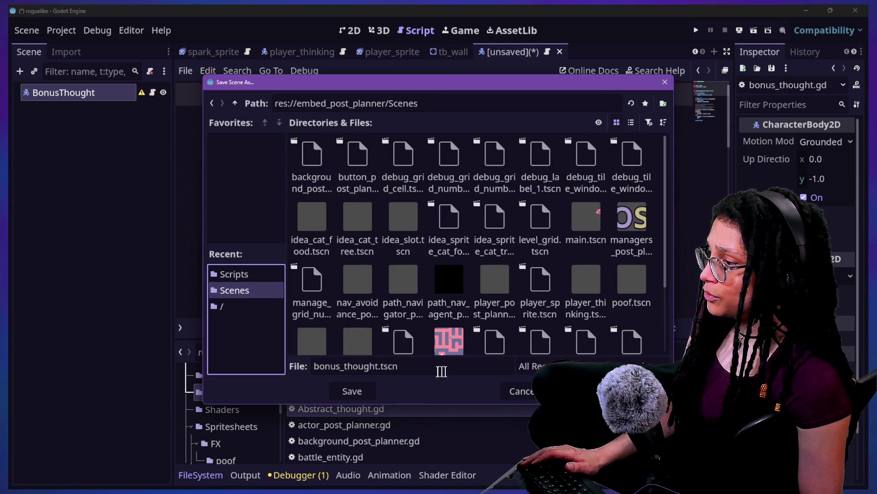
left_click(358, 394)
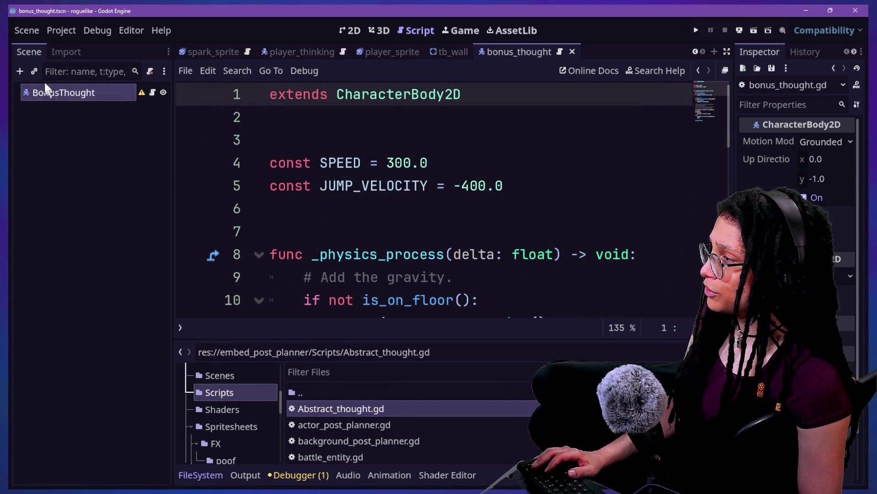
- Replace bonus_thought.gd's template code with 'class_name BonusThought extends Thought' and save it
left_click(378, 163)
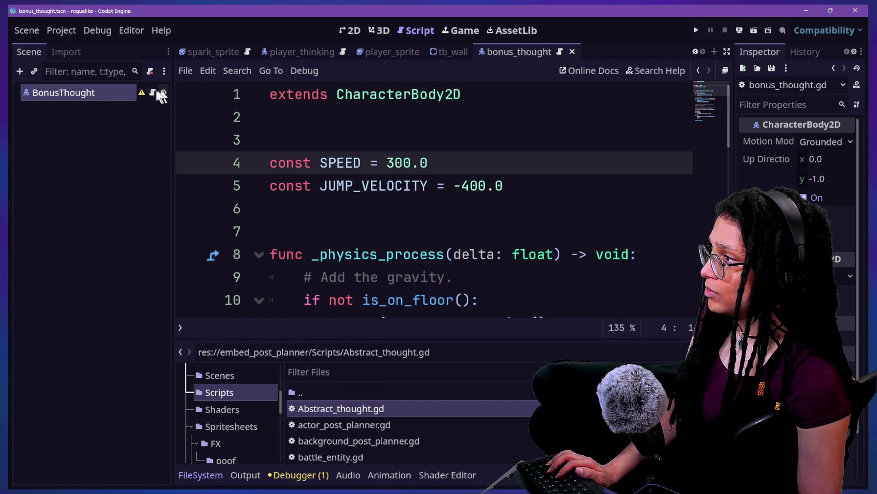
key("ctrl+a")
type("C")
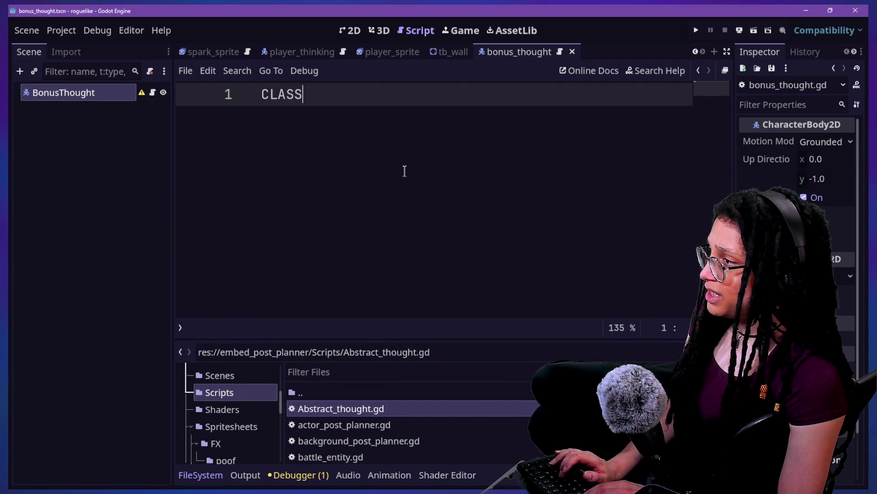
key("BackSpace")
key("BackSpace")
key("BackSpace")
type("class_nam")
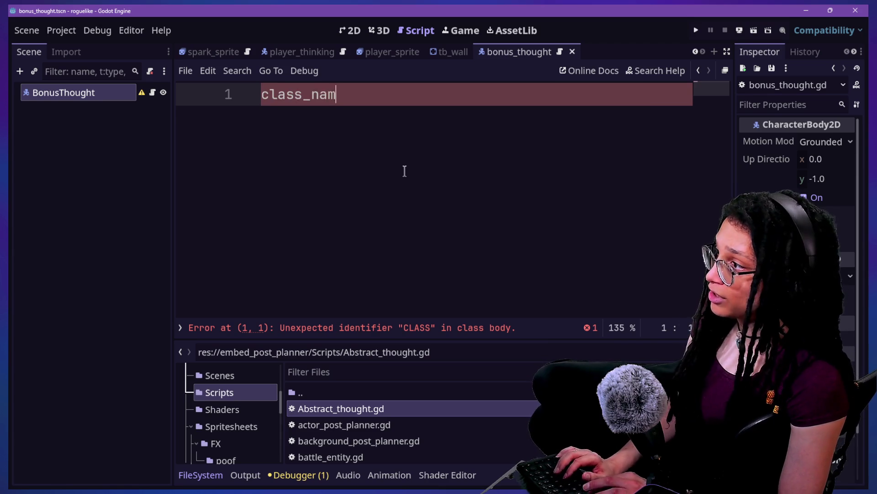
type("e BonusThought extends T")
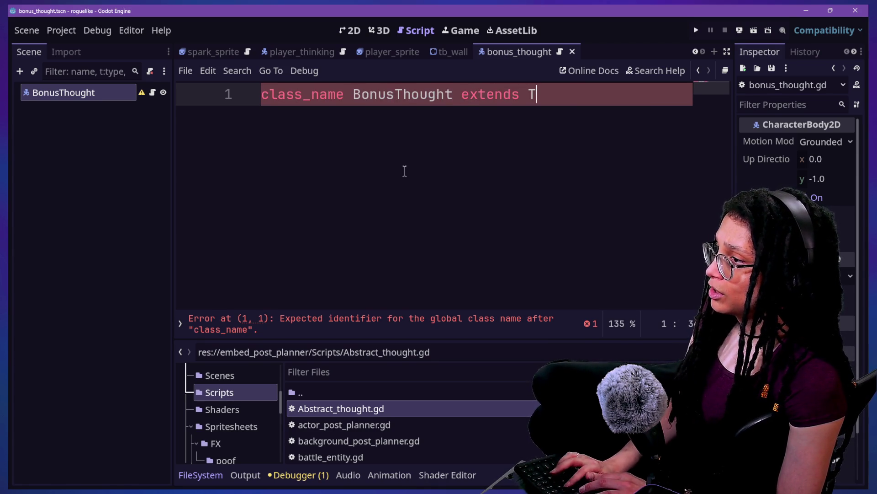
type("t")
key("ctrl+s")
key("Return")
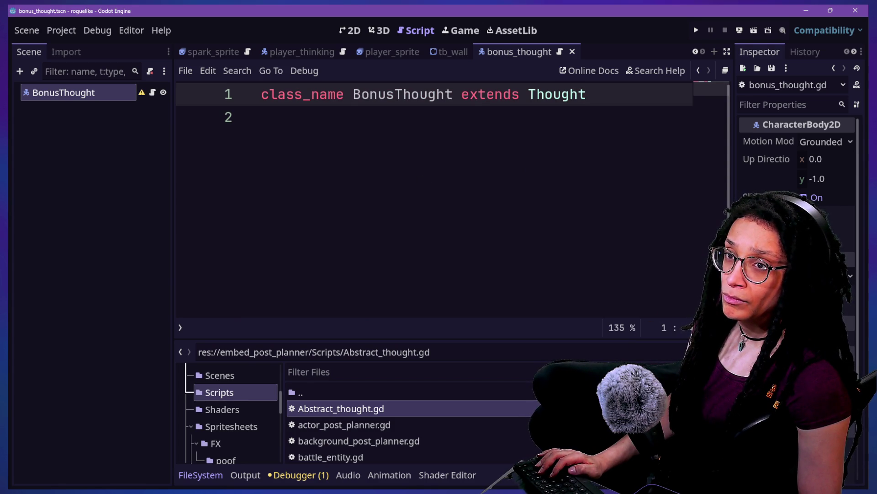
left_click(505, 131)
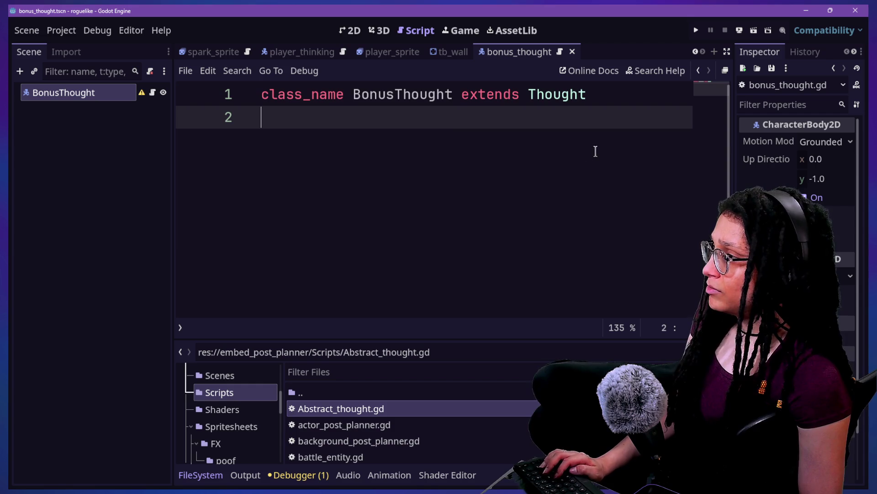
- Switch to Abstract_thought.gd and turn on distraction-free mode
key("alt+Left")
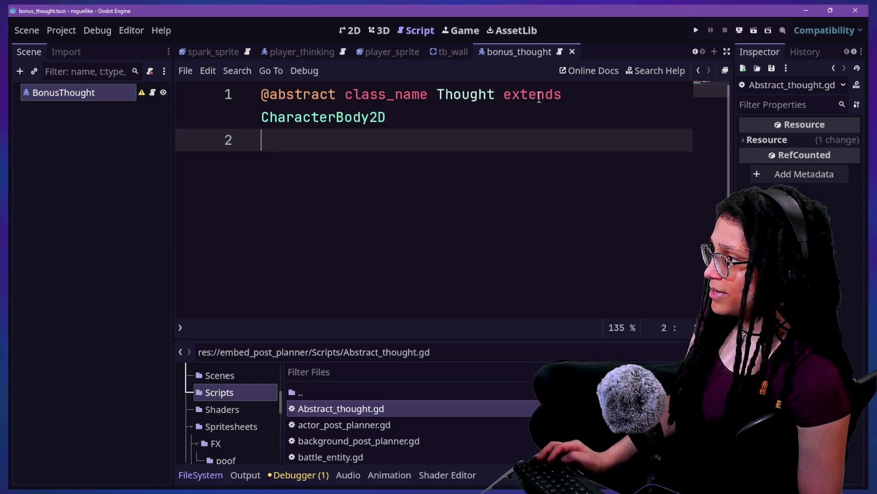
key("ctrl+v")
scroll(362, 198, "up", 15)
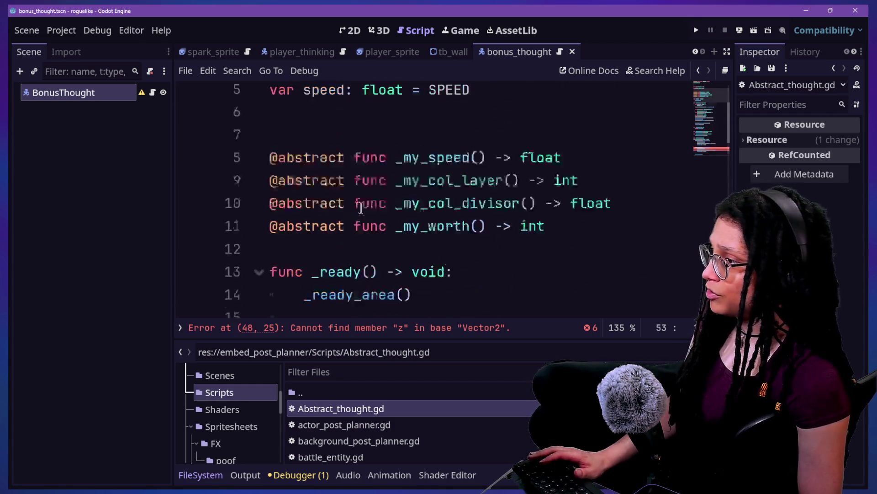
scroll(361, 207, "up", 1, "ctrl")
key("ctrl+shift+F11")
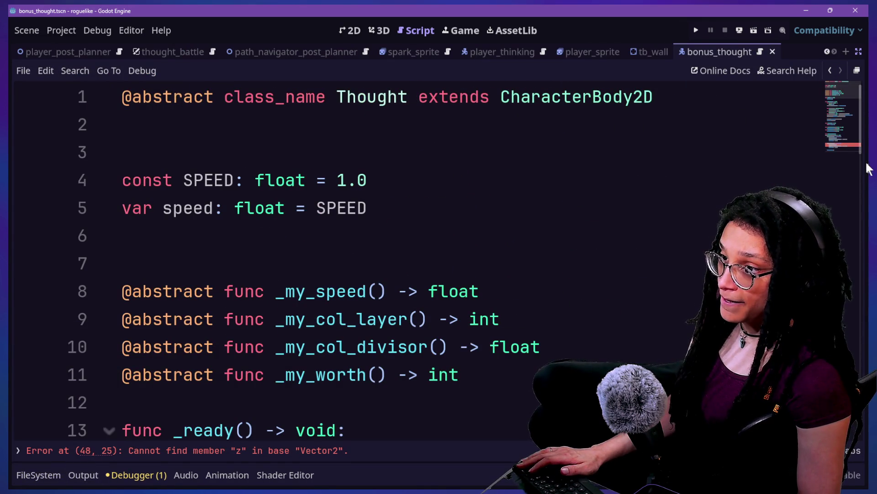
- Jump to the error line and review the z-axis movement code around lines 39–48
left_click(829, 138)
scroll(218, 342, "down", 3)
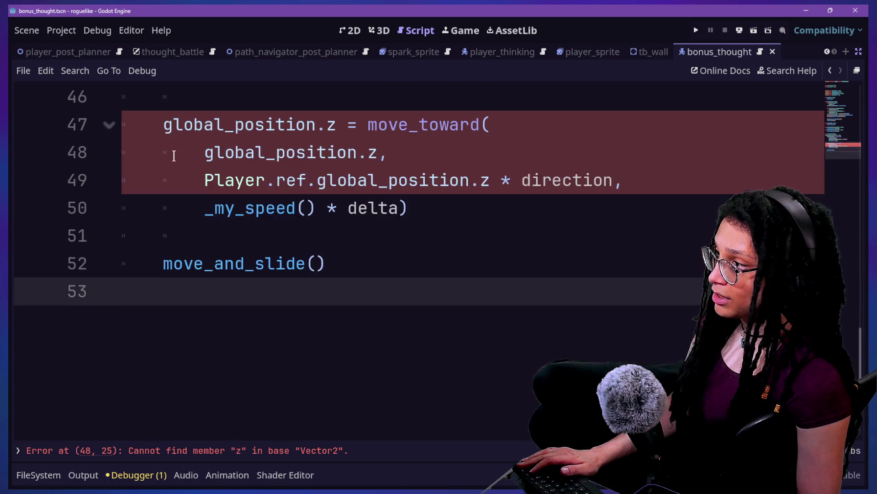
scroll(174, 156, "up", 1)
left_click_drag(501, 264, 206, 181)
left_click(501, 264)
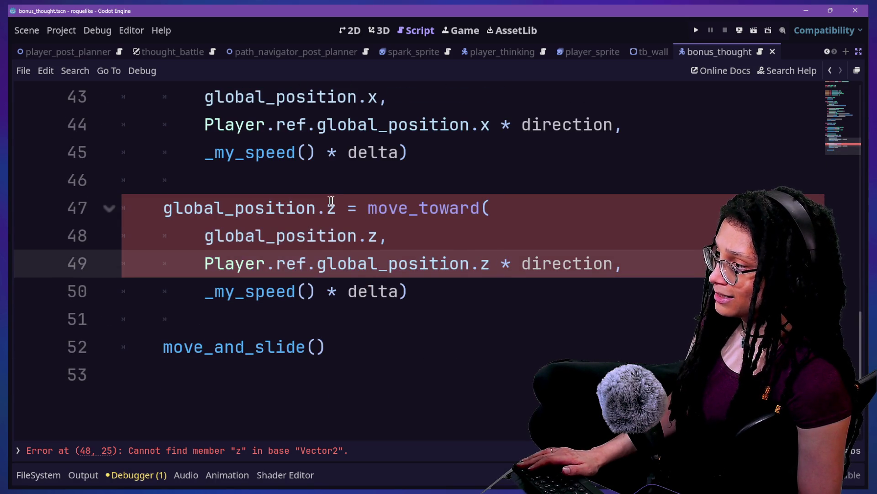
key("Up")
key("Up")
key("Up")
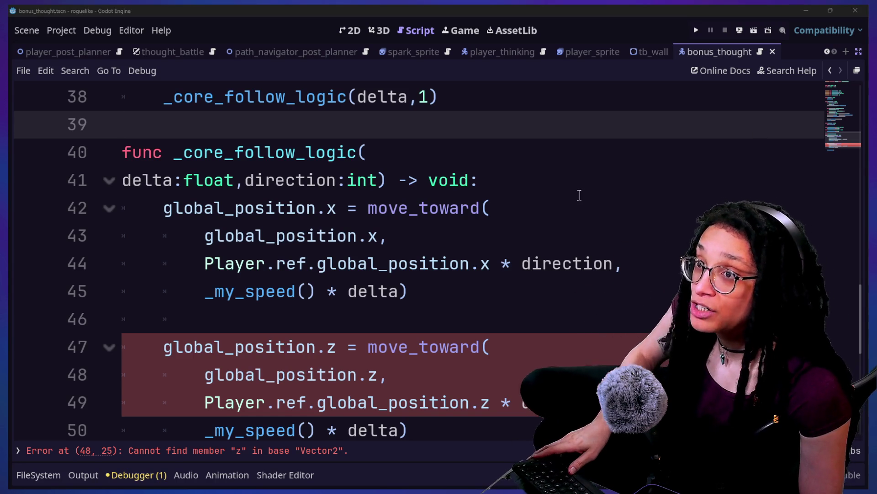
left_click(454, 211)
key("Down")
key("Down")
key("Down")
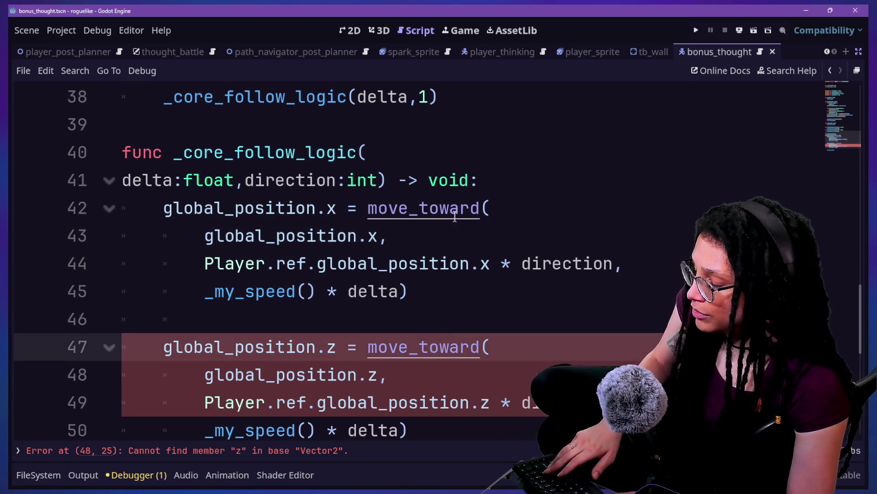
scroll(454, 217, "down", 5, "ctrl")
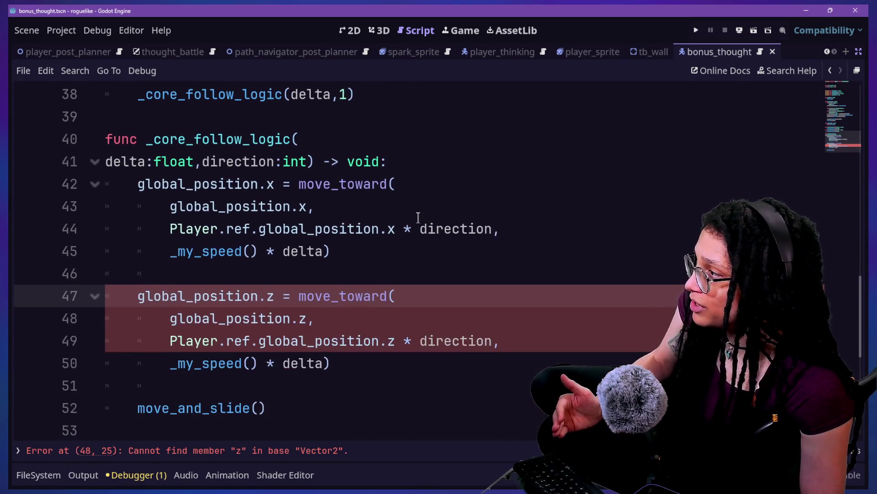
scroll(418, 217, "up", 7)
scroll(418, 217, "up", 3)
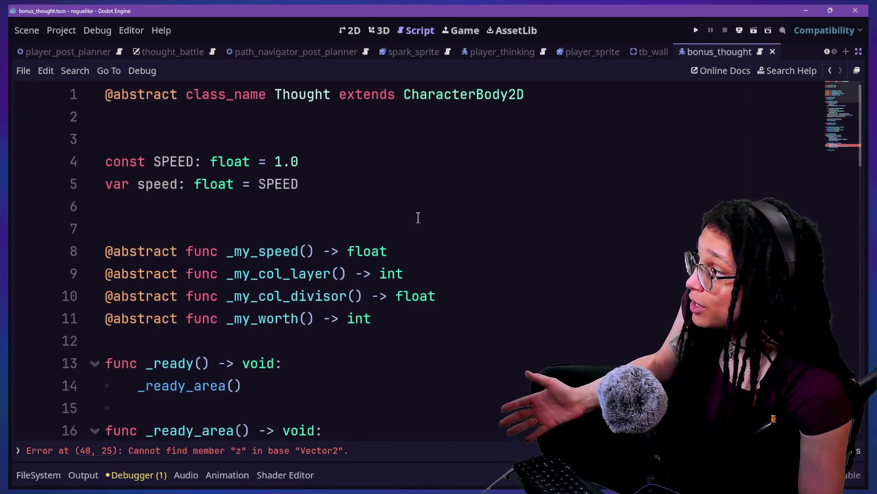
scroll(421, 218, "down", 3)
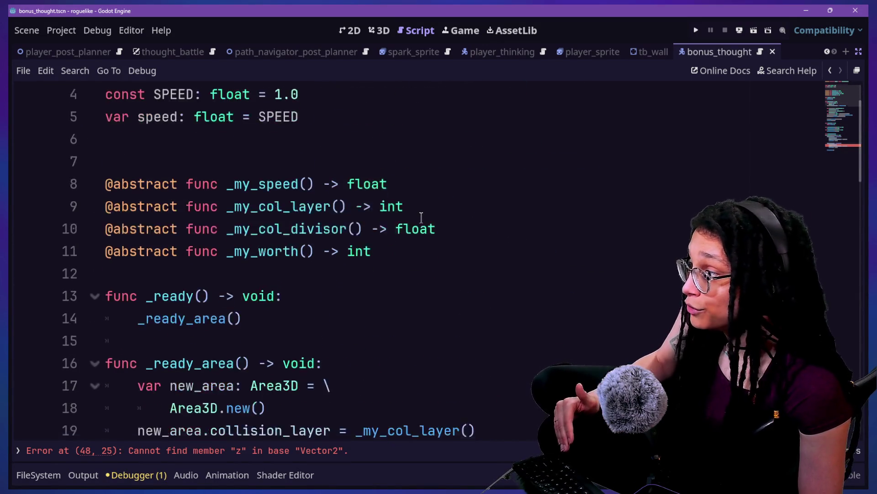
scroll(421, 218, "down", 2)
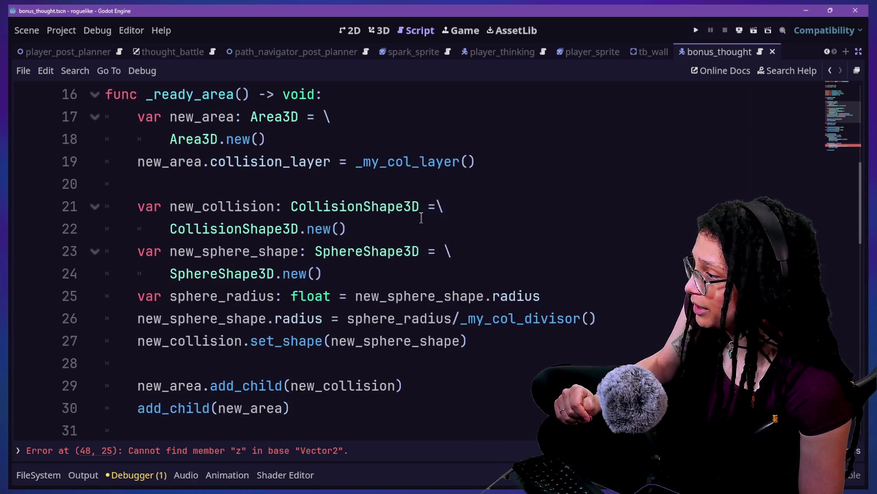
- Change every 3D suffix in _ready_area to 2D (Area2D, CollisionShape2D, SphereShape2D) and save
left_click(307, 208)
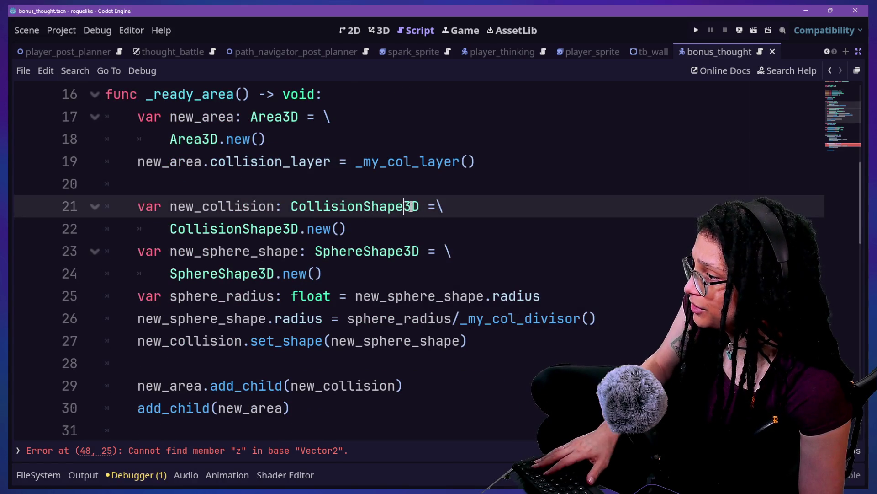
left_click_drag(403, 208, 420, 208)
key("ctrl+d")
key("ctrl+d")
key("ctrl+d")
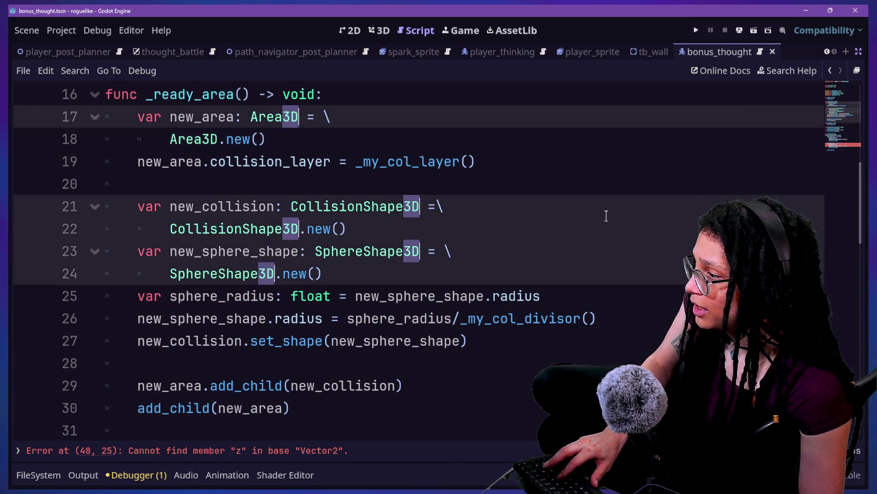
type("2D")
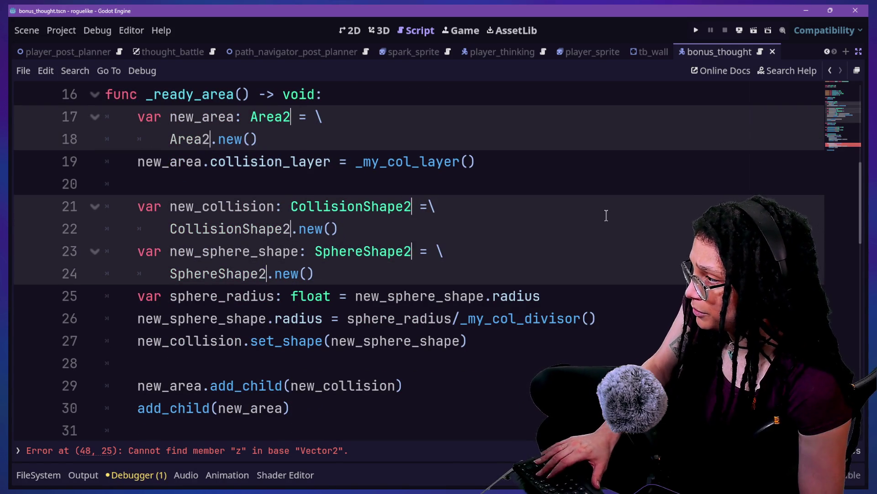
left_click_drag(427, 162, 429, 176)
key("ctrl+s")
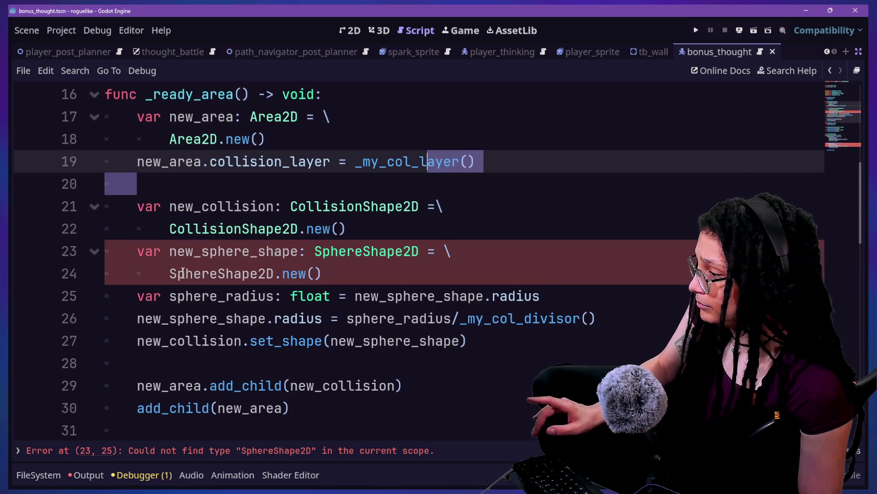
- Select SphereShape2D on line 24, try replacing it, then undo the edit
left_click(184, 269)
left_click(259, 276)
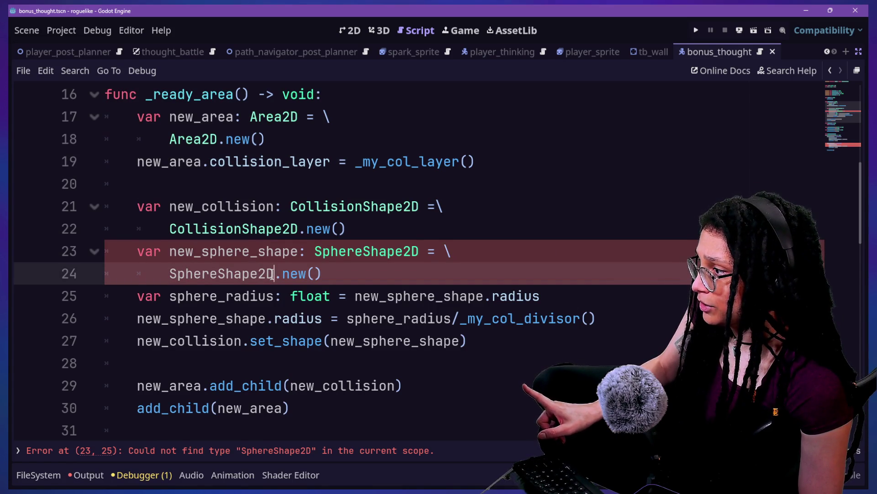
double_click(260, 273)
type("C")
key("ctrl+z")
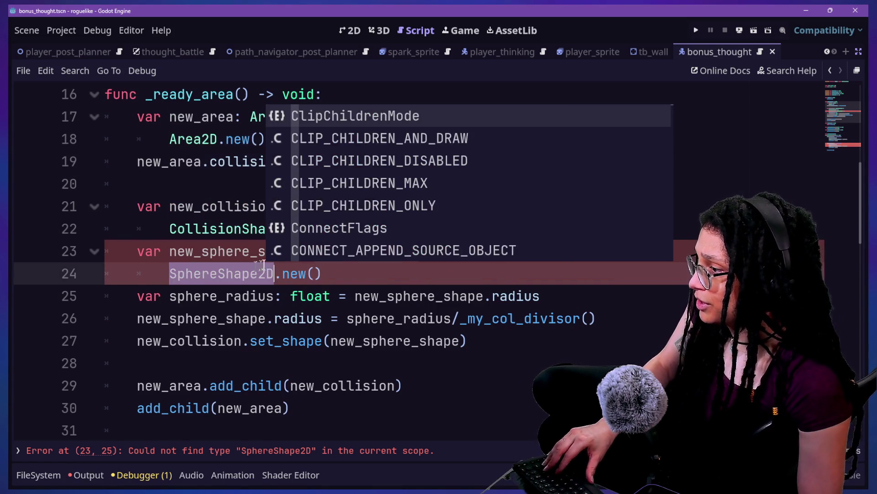